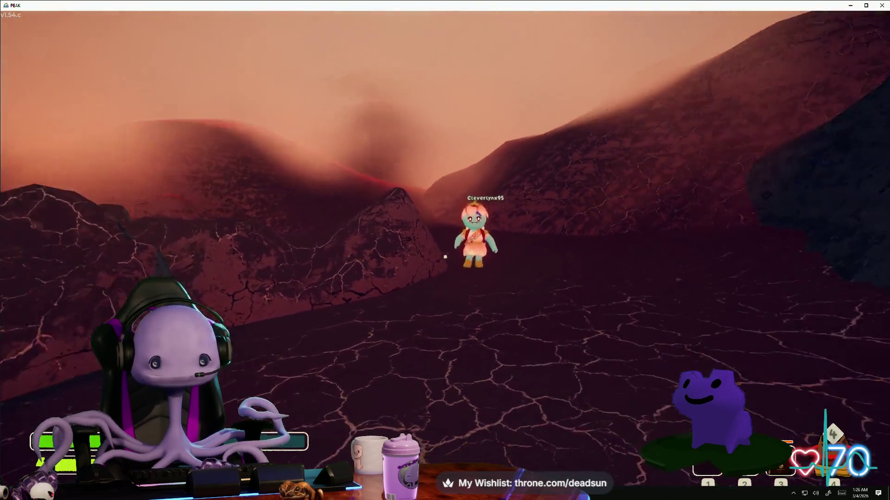
Use the Book of Bones, drop it, and walk toward the flag-topped hill.
key(3)
click(445, 257)
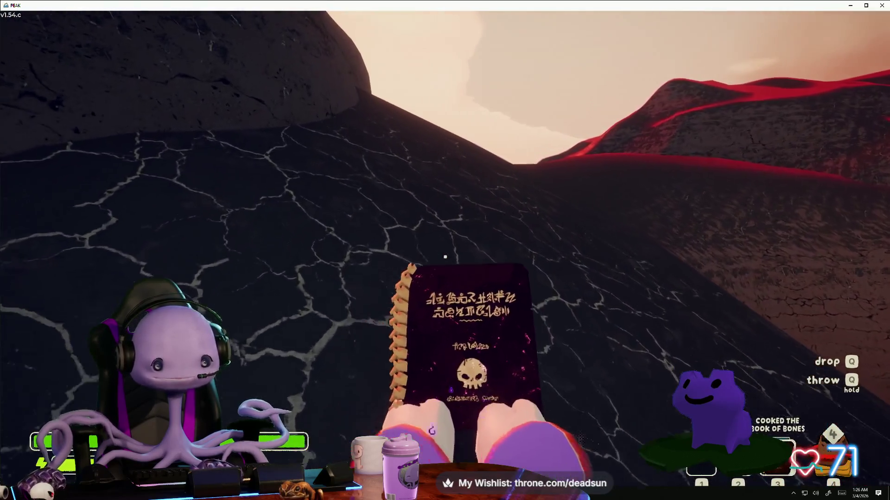
key(q)
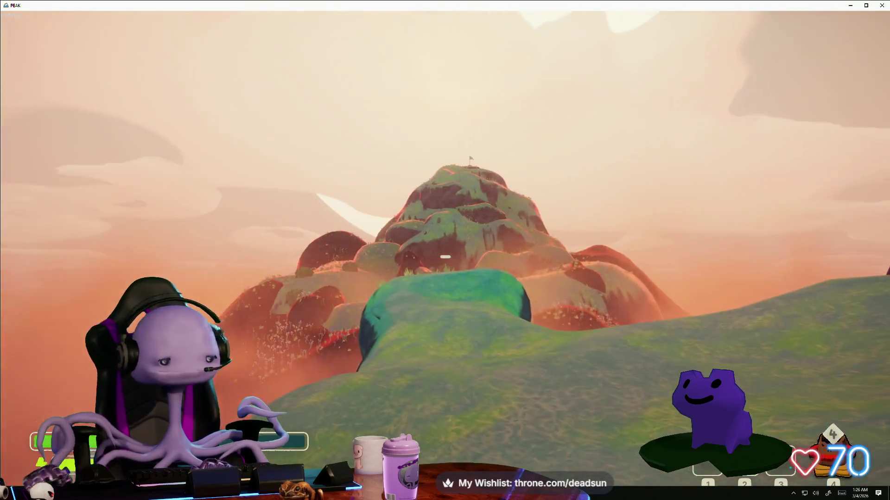
key(w)
key(w)
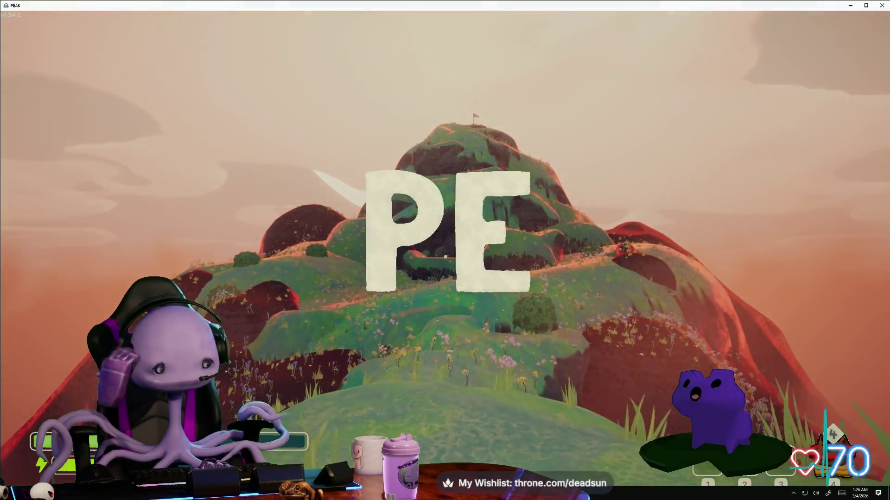
Cross the flowered meadow past the red rocks and climb the flowered slopes to the backpack.
key(w)
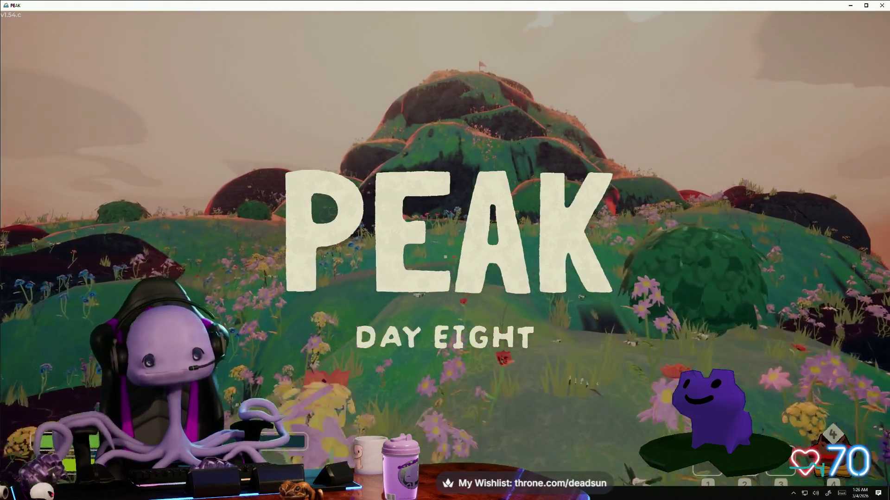
key(w)
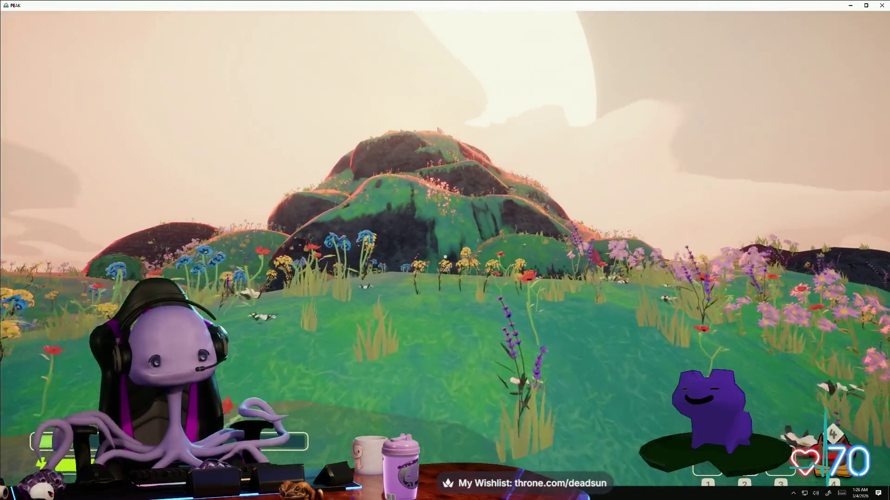
key(w)
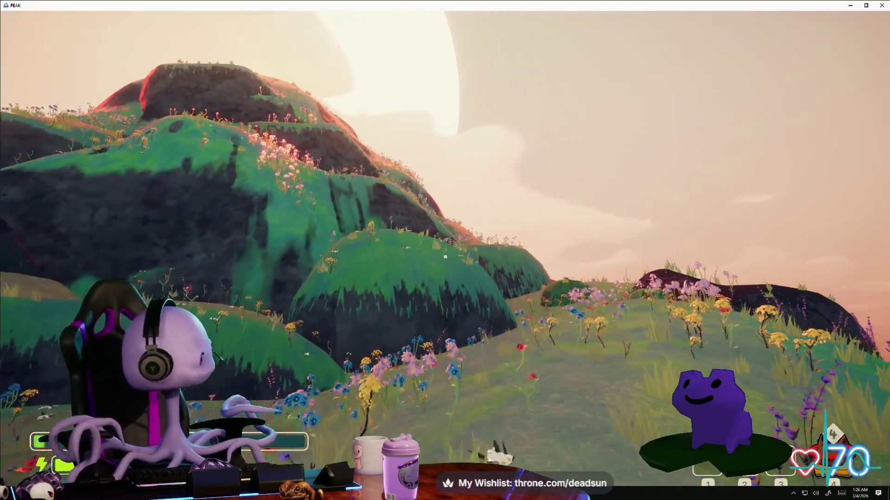
key(w)
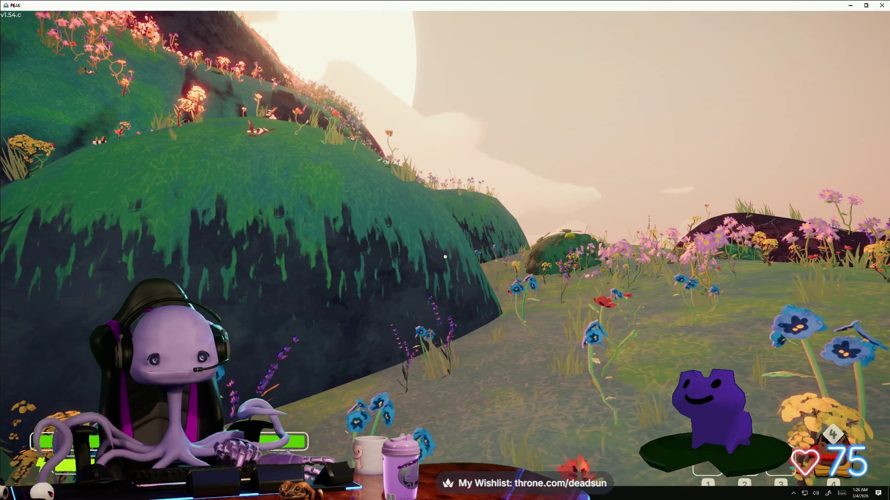
key(w)
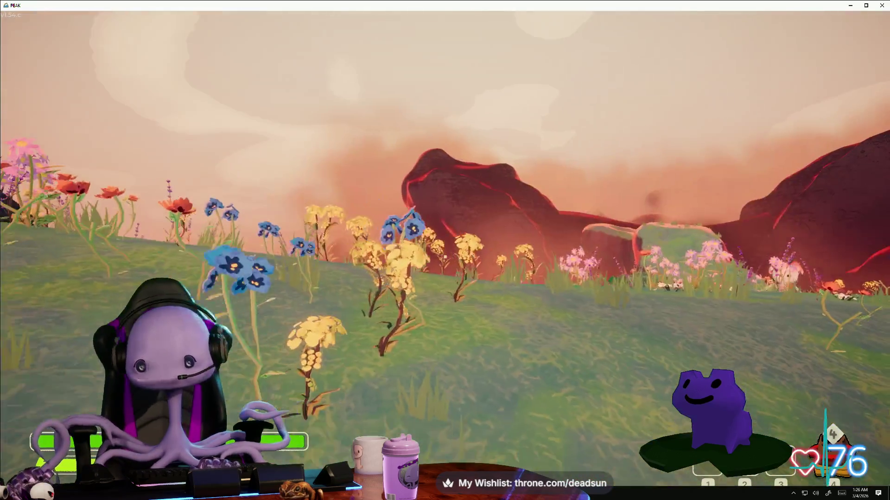
key(w)
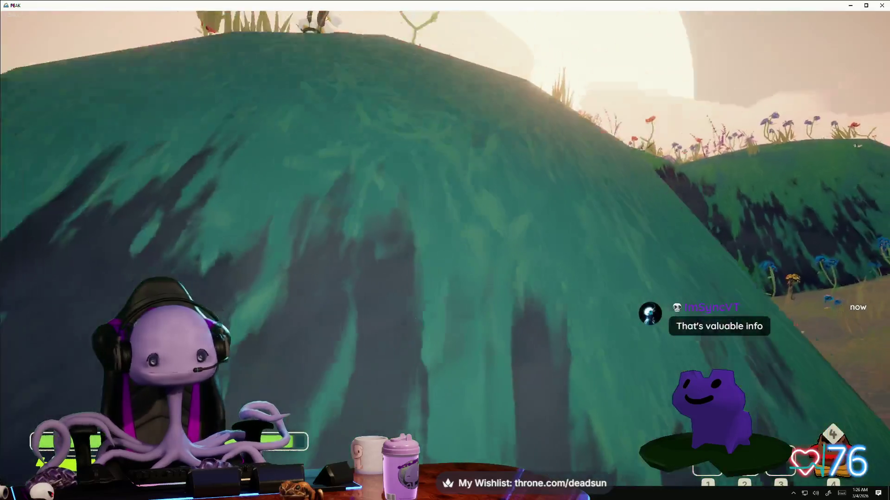
key(w)
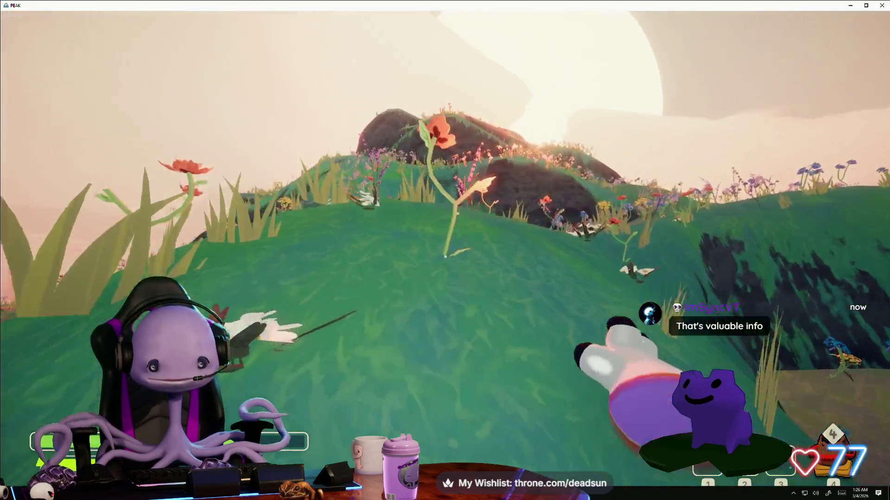
key(w)
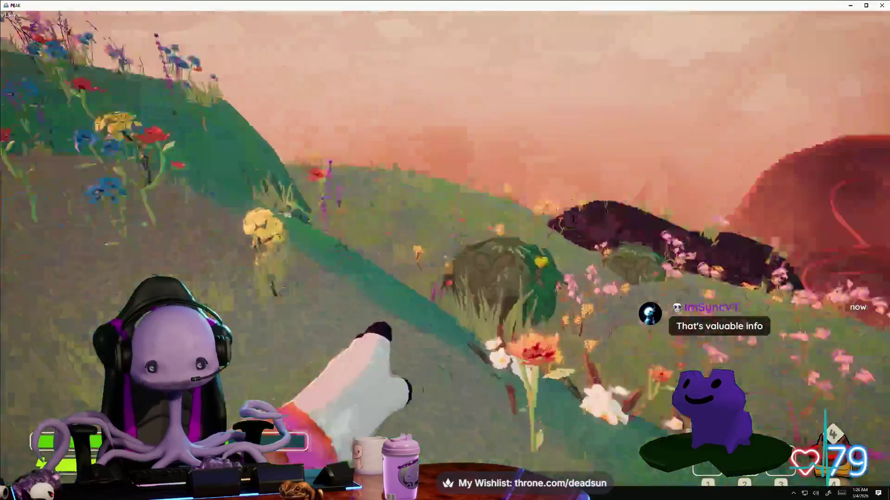
key(w)
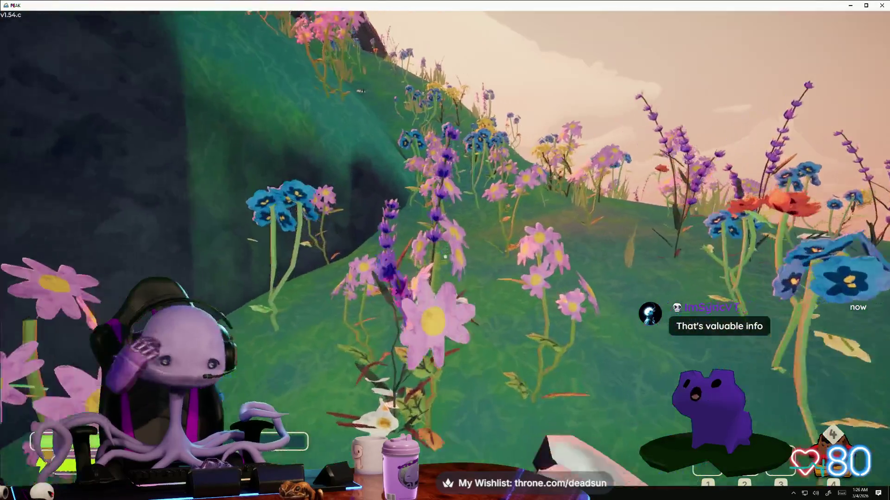
key(w)
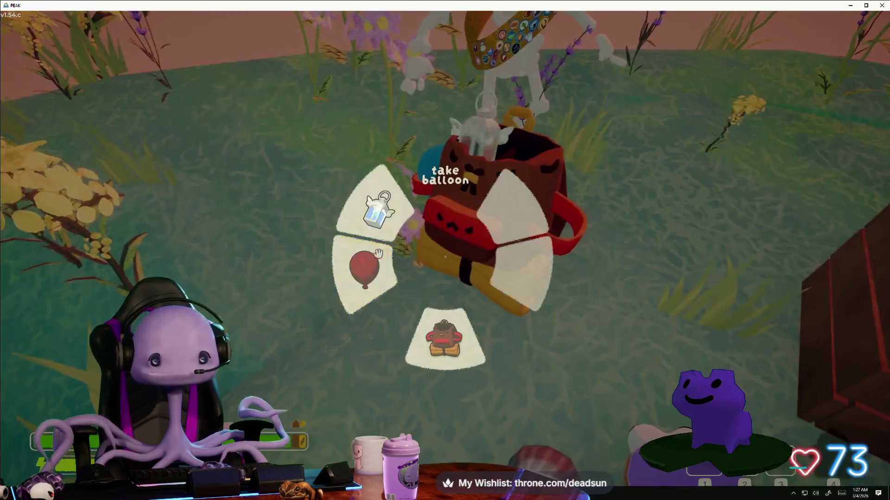
Take a balloon from the backpack's item wheel and float up to the 1920m summit.
click(378, 253)
key(e)
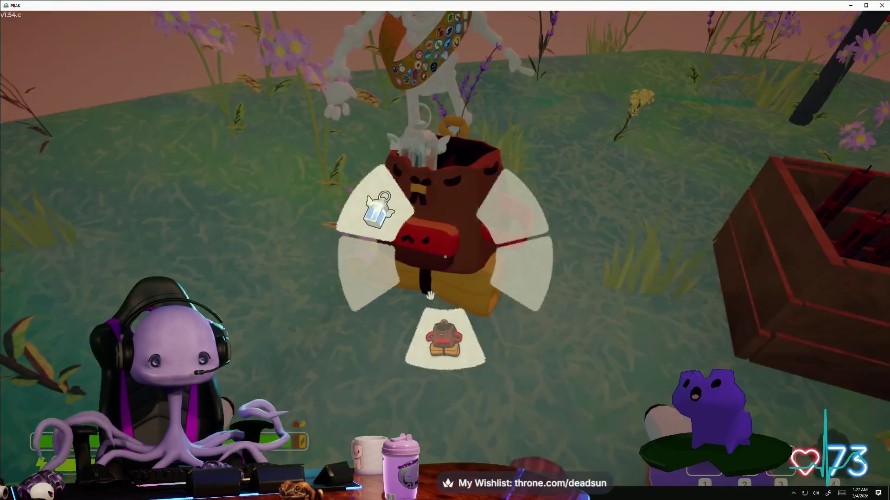
click(430, 295)
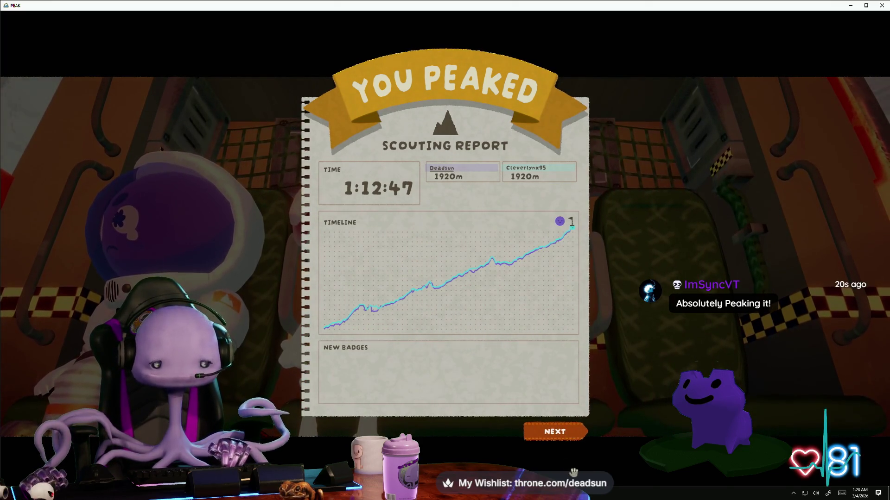
Dismiss the scouting report with NEXT and let the end credits roll.
click(559, 431)
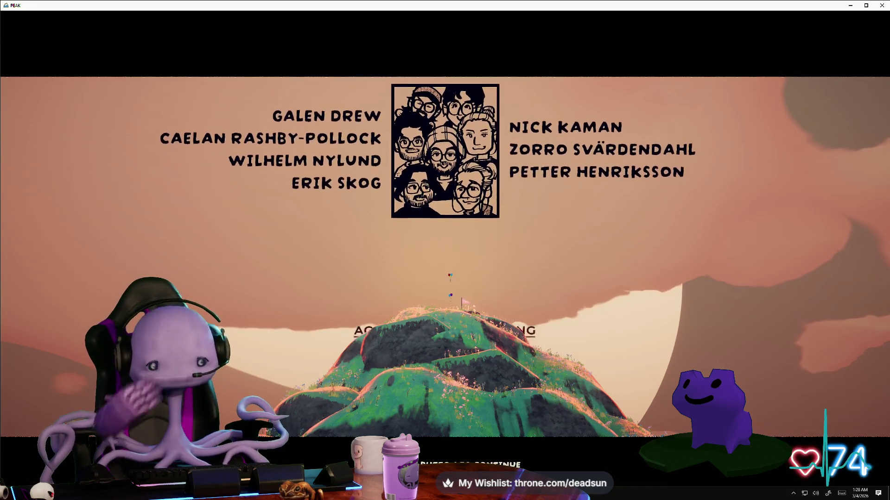
Switch to the Stellar Engine V8.5 sun window.
key(alt+Tab)
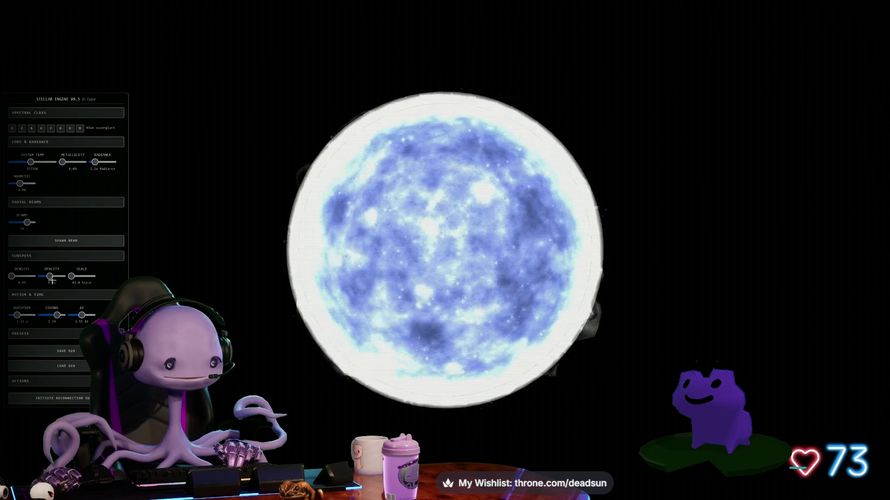
Set Sunspots Opacity to 0 and switch the star to the M spectral class.
drag(50, 276, 39, 278)
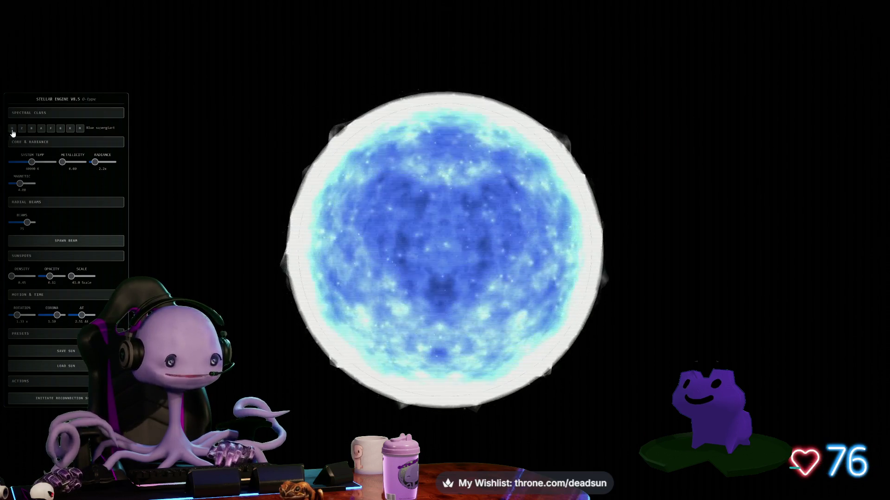
click(31, 128)
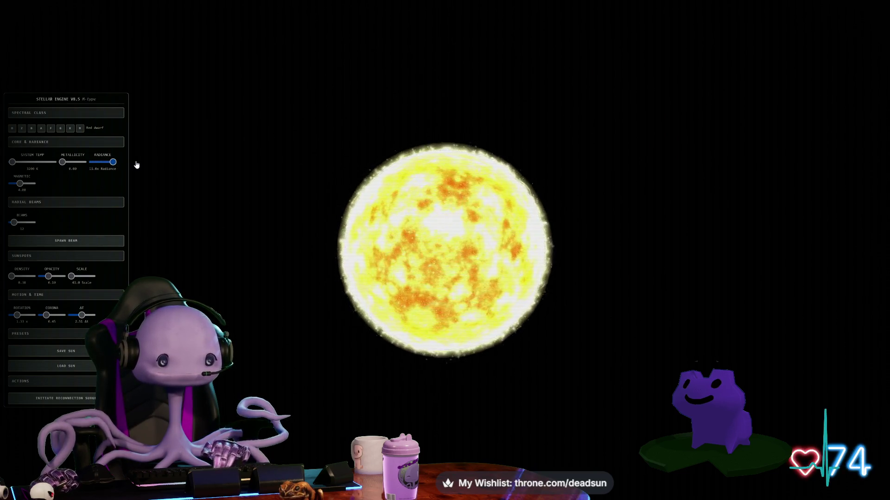
Lower radiance, set beams to 100%, enlarge sunspots, trim ΔT, and raise temperature to 34500K.
drag(113, 162, 107, 162)
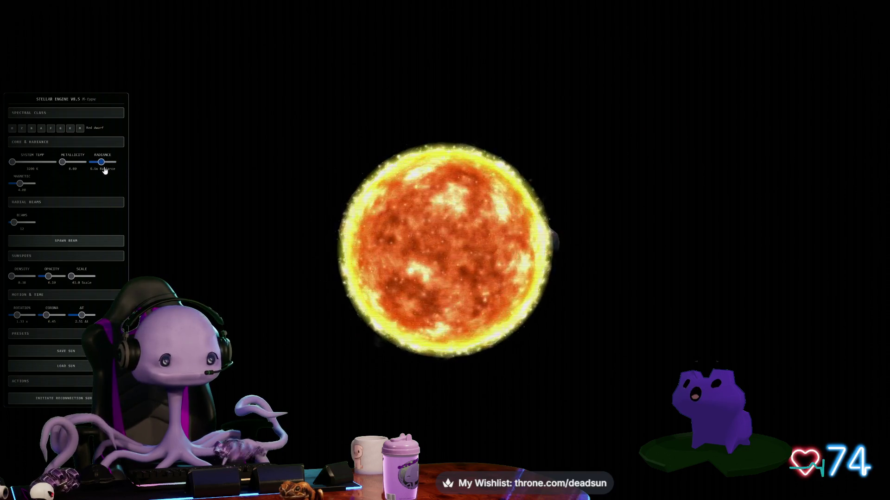
drag(33, 227, 44, 226)
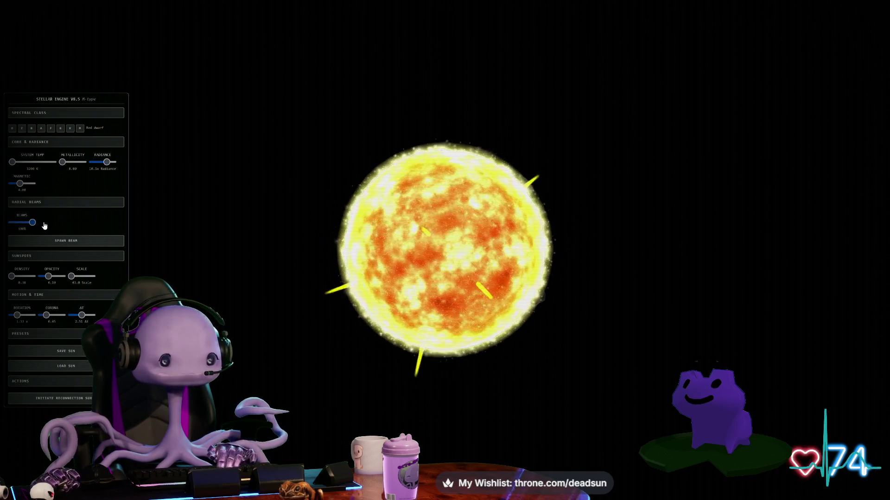
drag(106, 163, 98, 168)
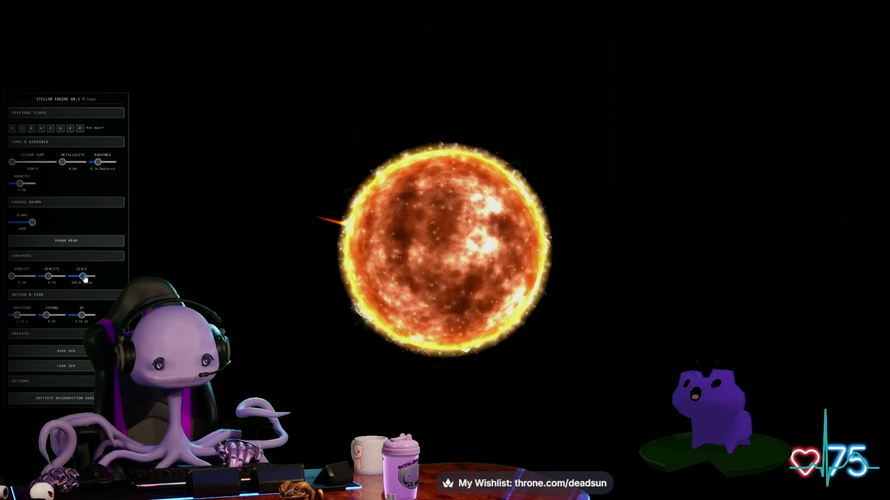
drag(83, 277, 89, 277)
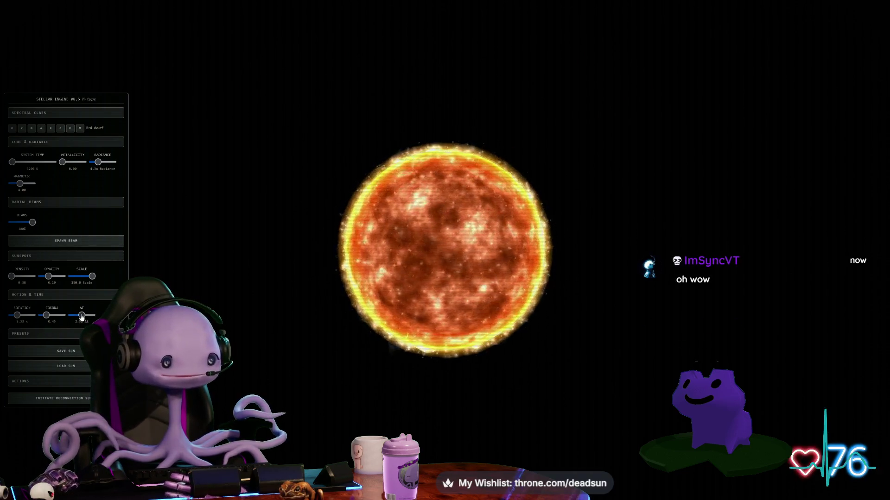
drag(76, 318, 74, 319)
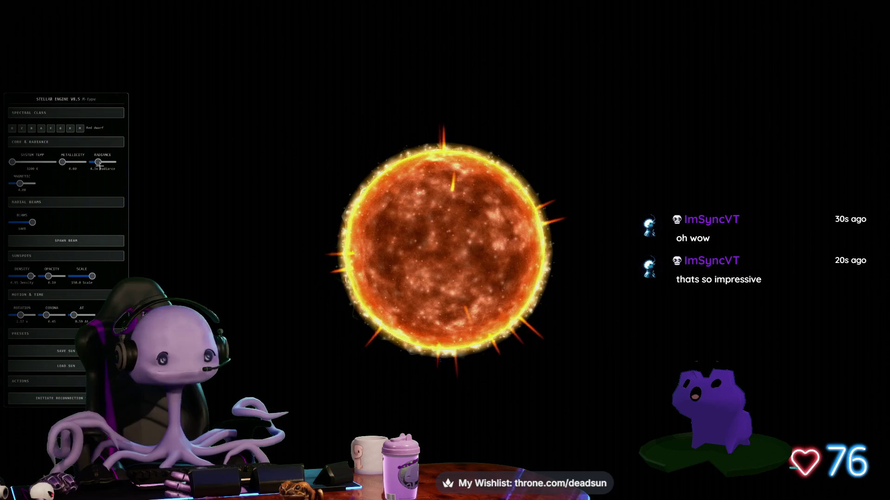
drag(97, 162, 109, 167)
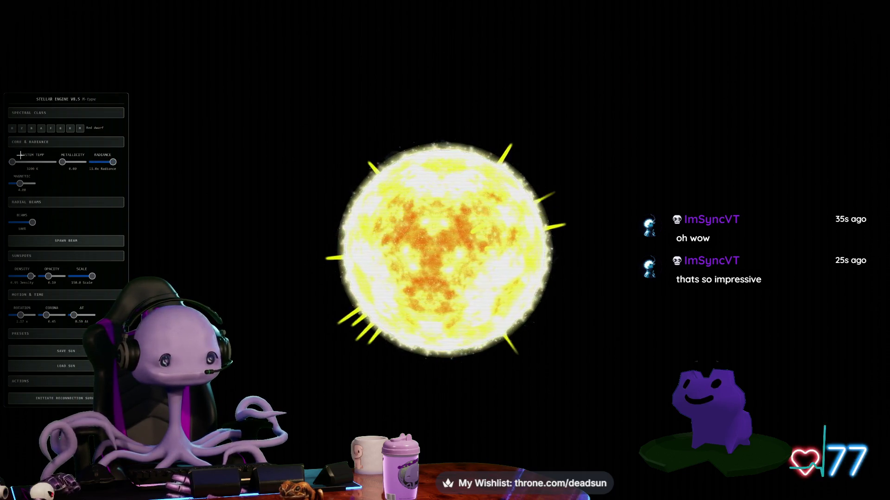
drag(14, 164, 28, 163)
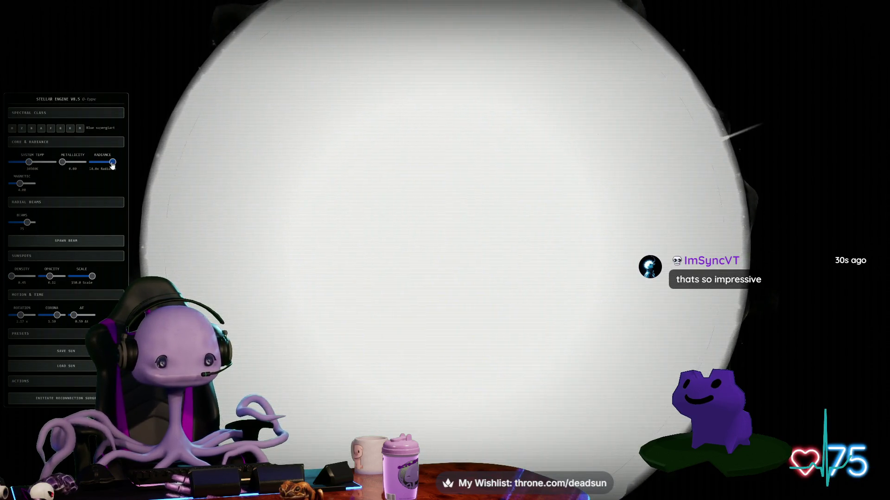
Lower the star's radiance from 15.0x to 7.3x and reduce the corona.
drag(113, 162, 94, 165)
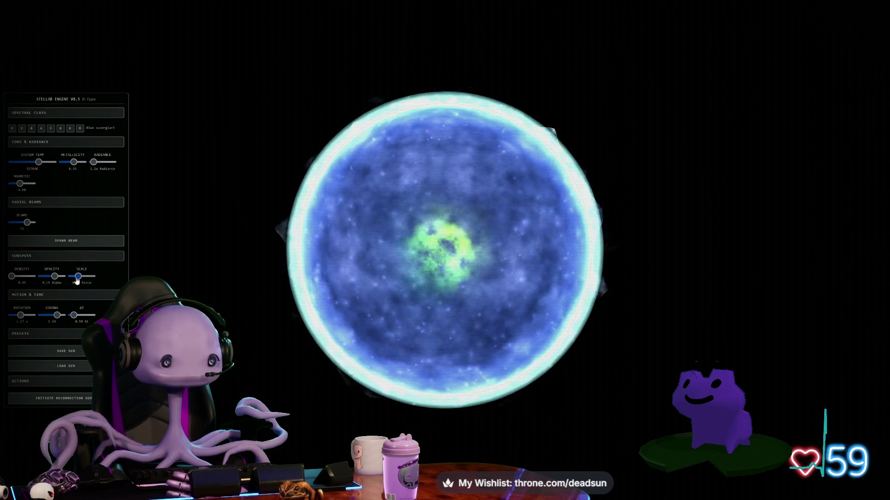
drag(50, 318, 46, 316)
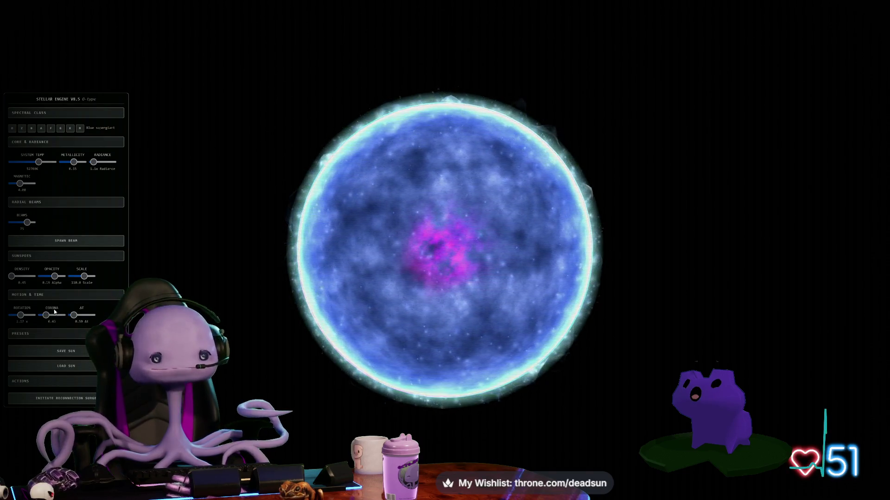
scroll(450, 306, up, 5)
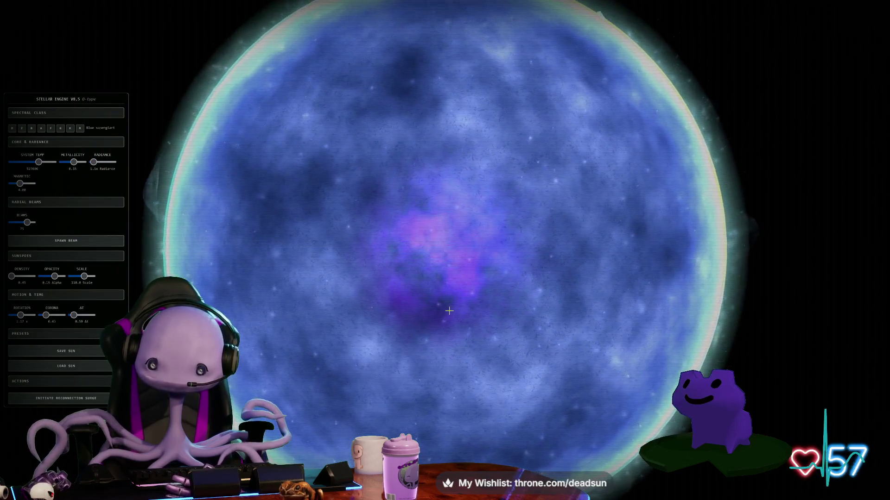
scroll(449, 311, up, 5)
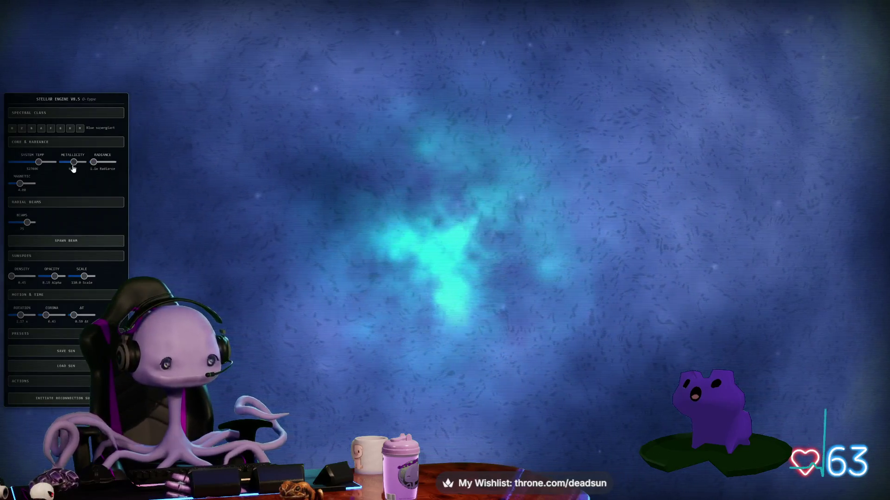
Set metallicity to 0.43 and zoom out to frame the whole star.
drag(74, 162, 59, 163)
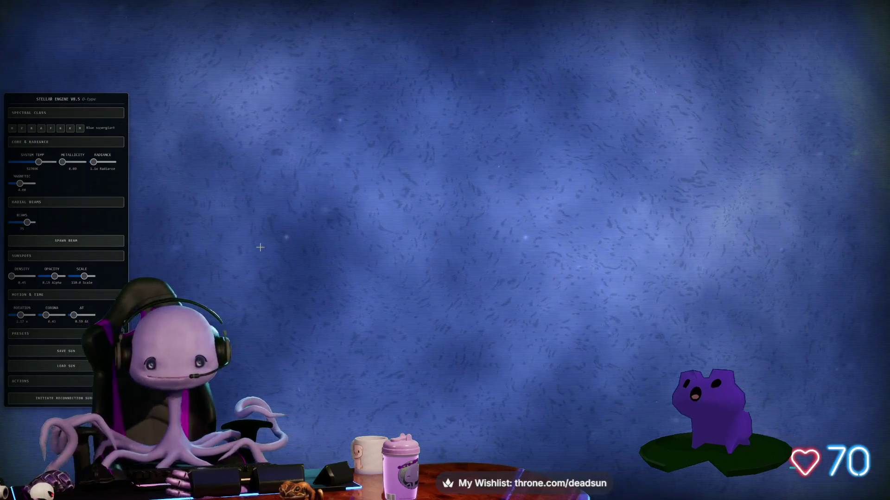
scroll(296, 209, down, 5)
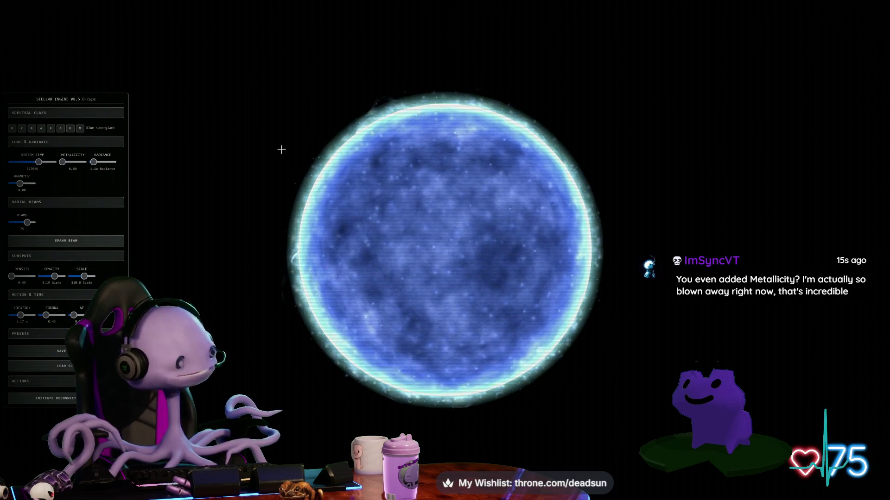
scroll(343, 258, up, 5)
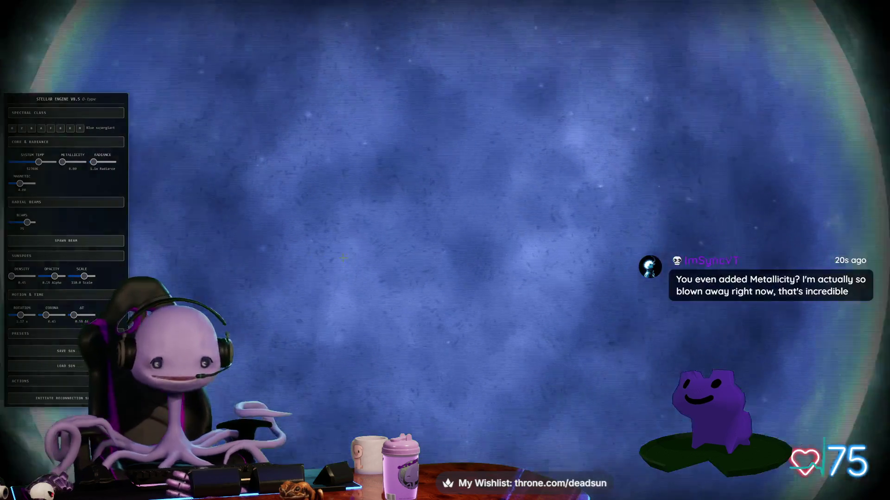
scroll(343, 258, down, 5)
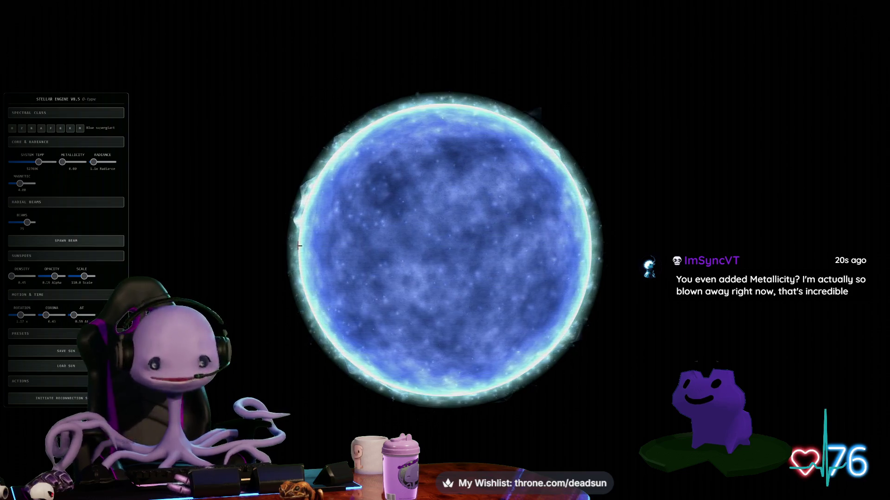
key(alt+Tab)
Show the Deadsun's Gas Giant Test tab fullscreen, orbiting the ringed gas giant into view.
key(F11)
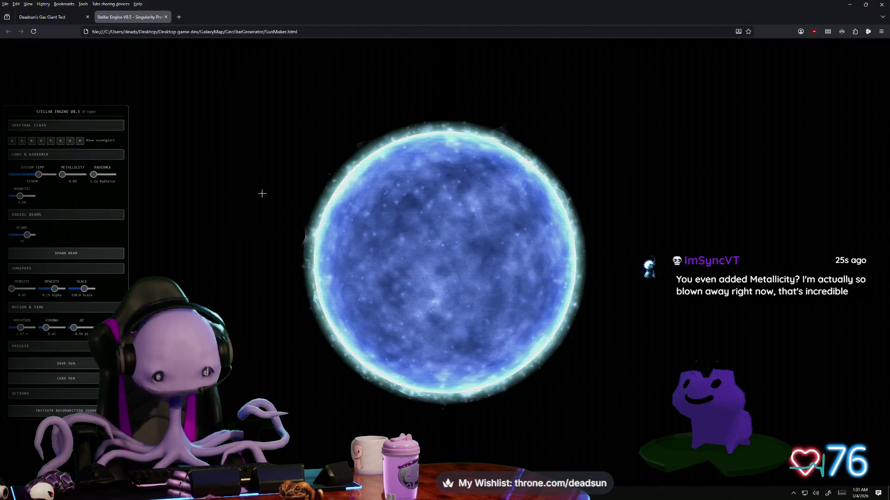
click(46, 17)
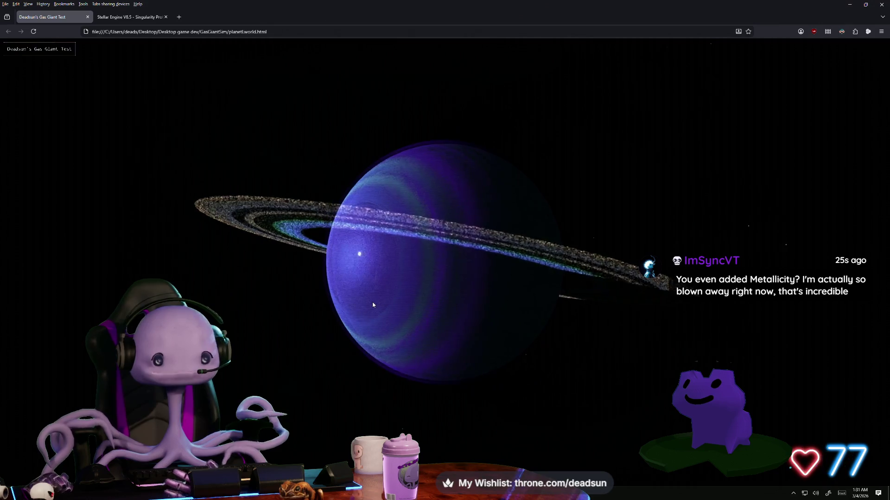
mouse_move(373, 305)
mouse_down()
mouse_move(278, 303)
mouse_move(338, 304)
mouse_up()
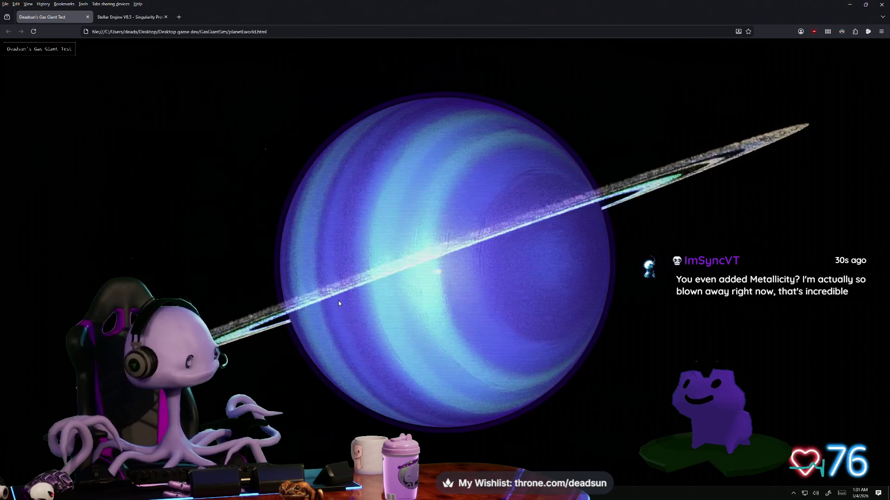
key(F11)
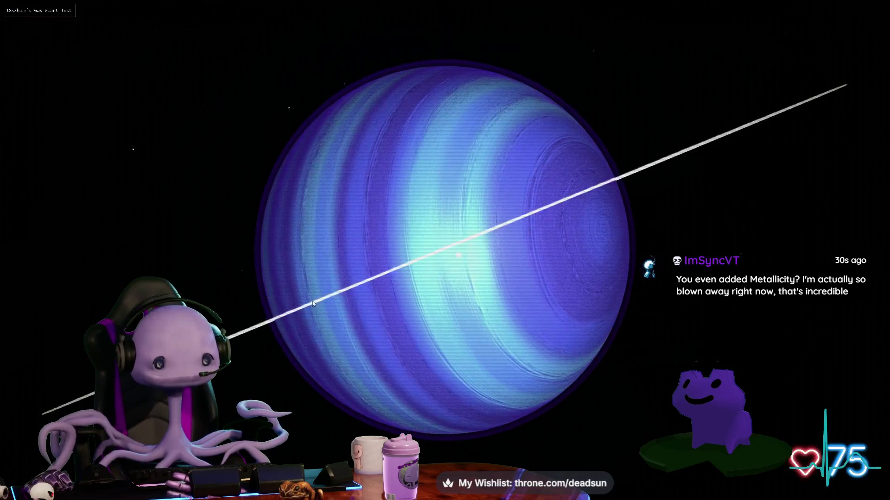
Load the Jupiter preset, then the Subrus preset, and orbit around the tan gas giant.
mouse_move(106, 142)
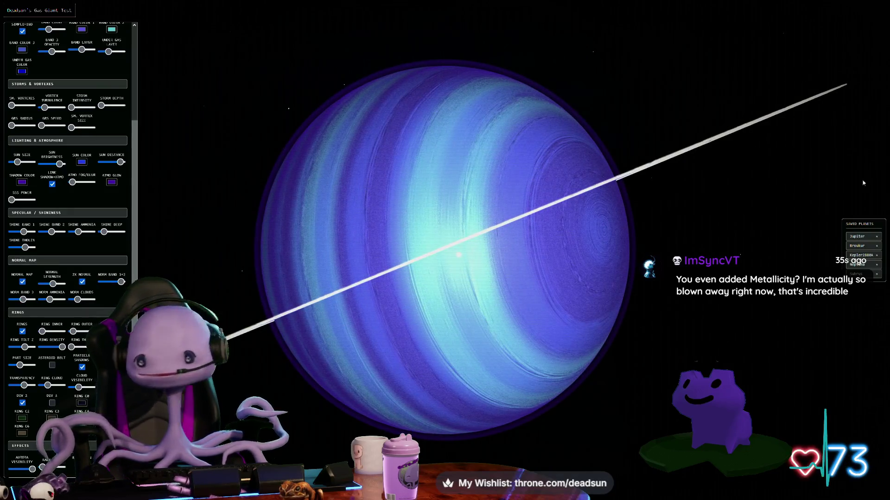
click(857, 236)
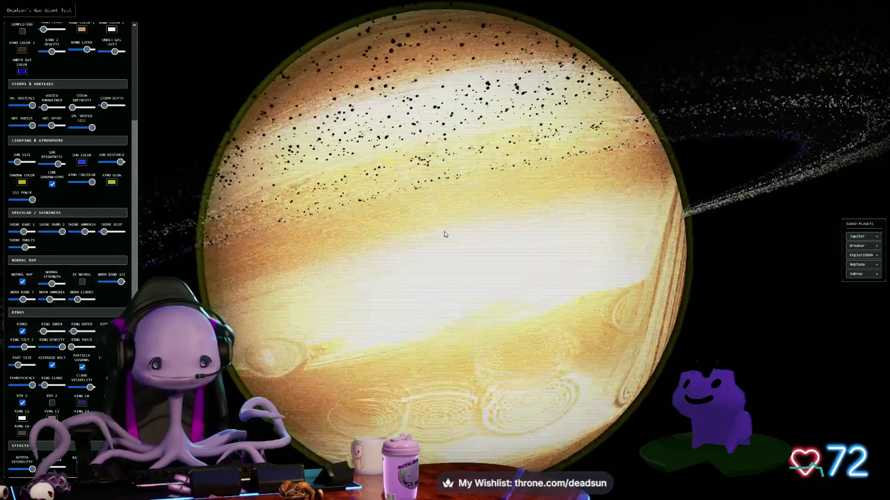
click(859, 274)
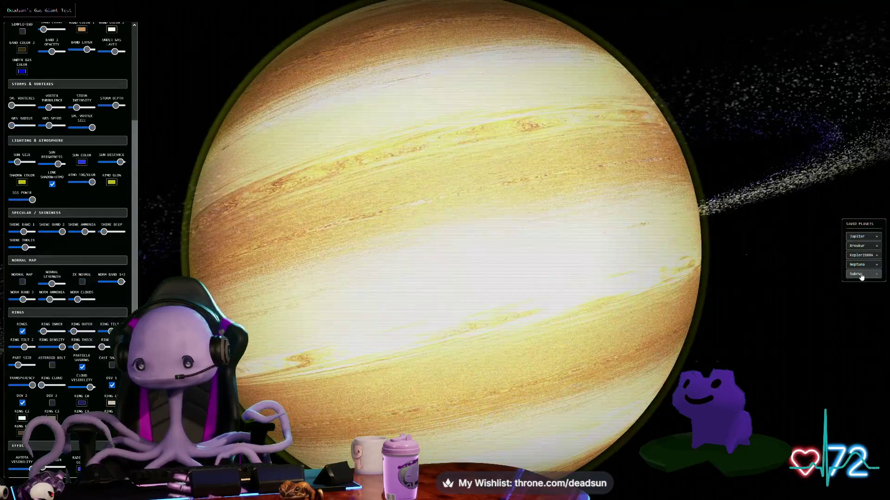
mouse_move(417, 272)
mouse_down()
mouse_move(461, 264)
mouse_move(474, 248)
mouse_move(468, 235)
mouse_move(413, 276)
mouse_move(432, 286)
mouse_move(401, 242)
mouse_up()
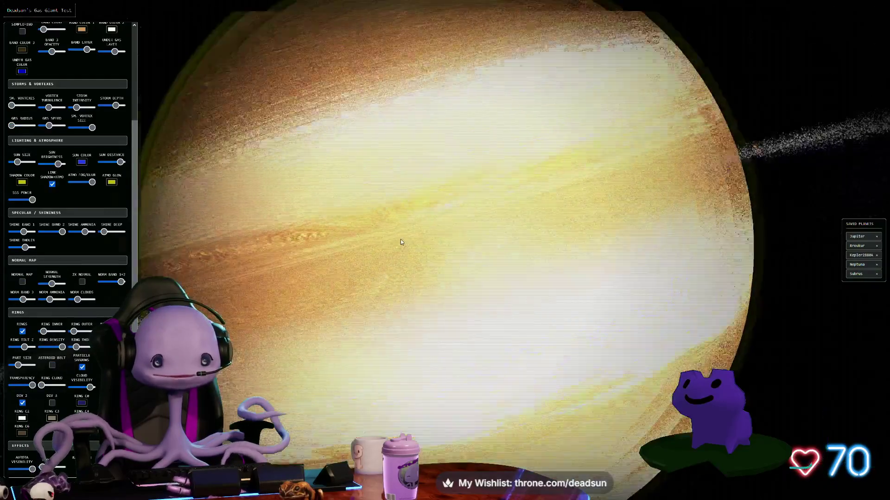
scroll(402, 242, up, 10)
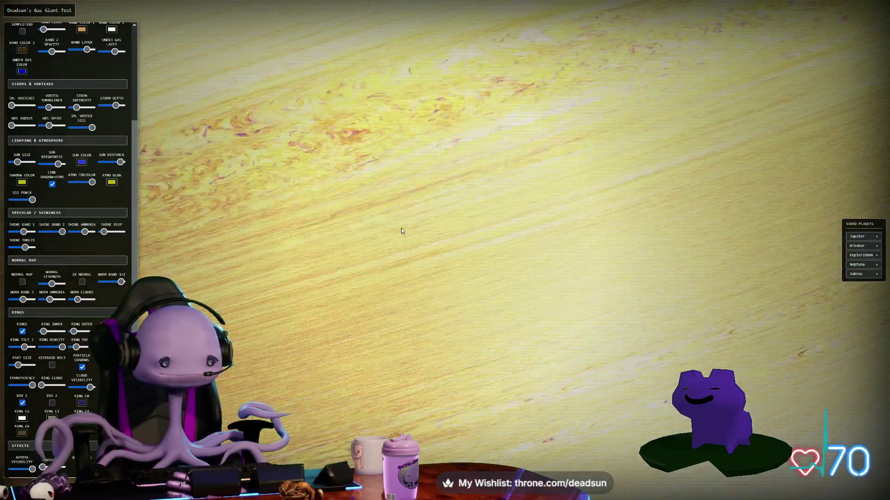
scroll(402, 230, down, 4)
scroll(409, 227, up, 5)
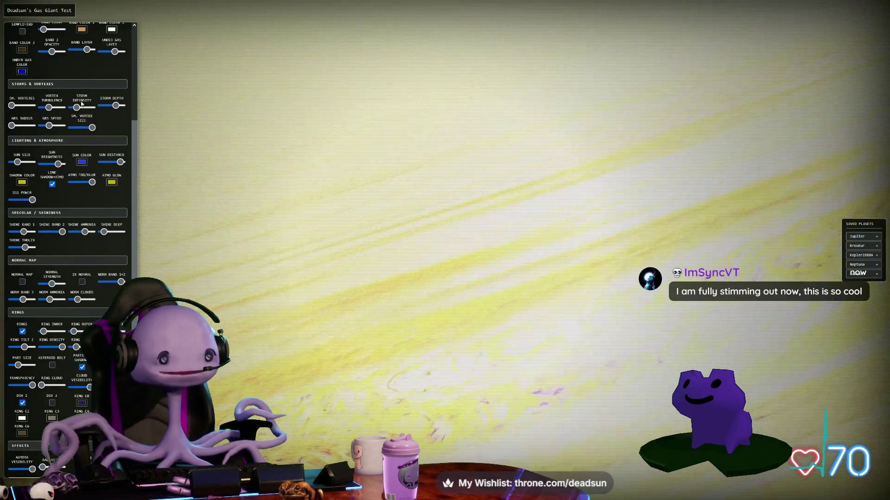
Calm storm intensity and vortex turbulence, deepen storms slightly, and slow the wind speed.
drag(77, 107, 43, 108)
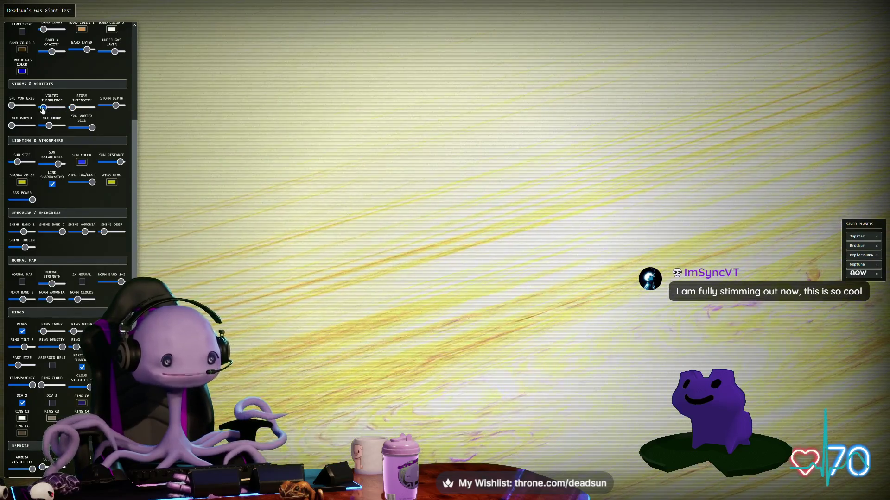
drag(115, 106, 122, 106)
scroll(92, 79, up, 2)
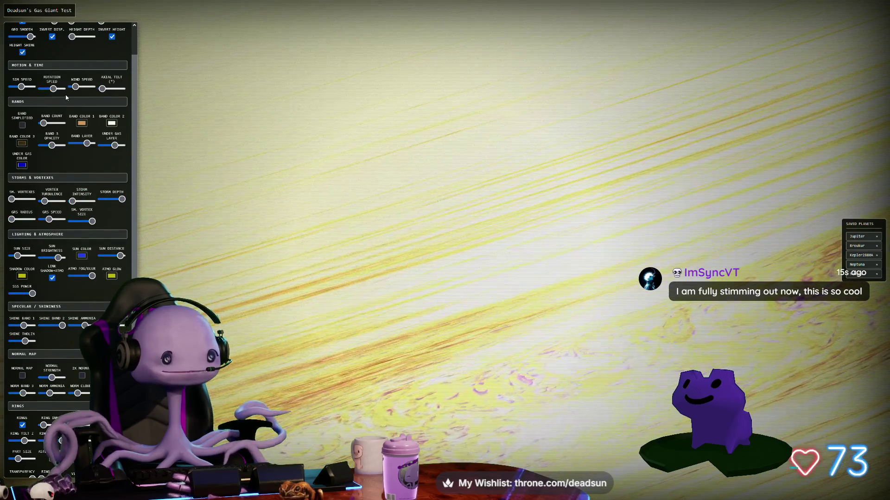
scroll(77, 126, up, 2)
drag(76, 125, 73, 124)
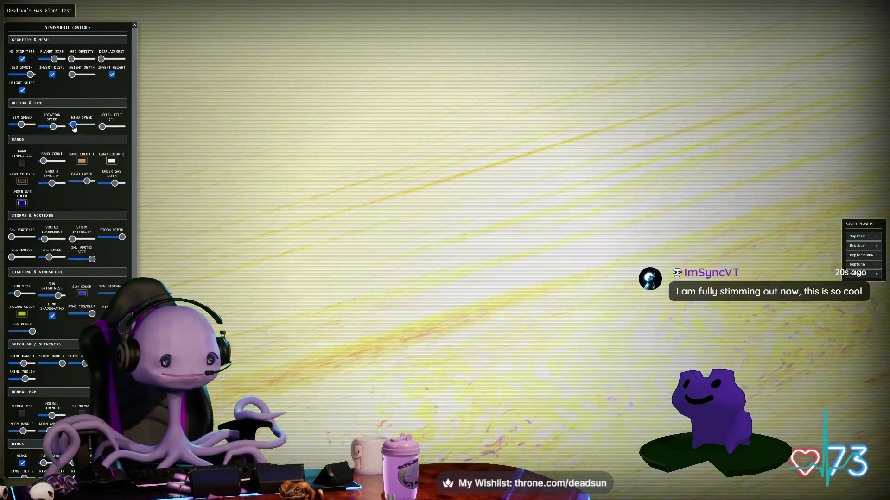
scroll(334, 172, down, 3)
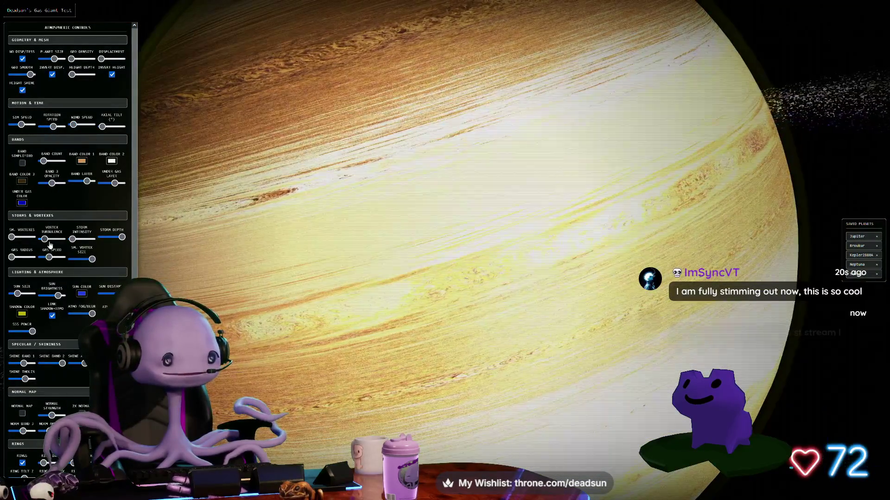
drag(44, 240, 41, 240)
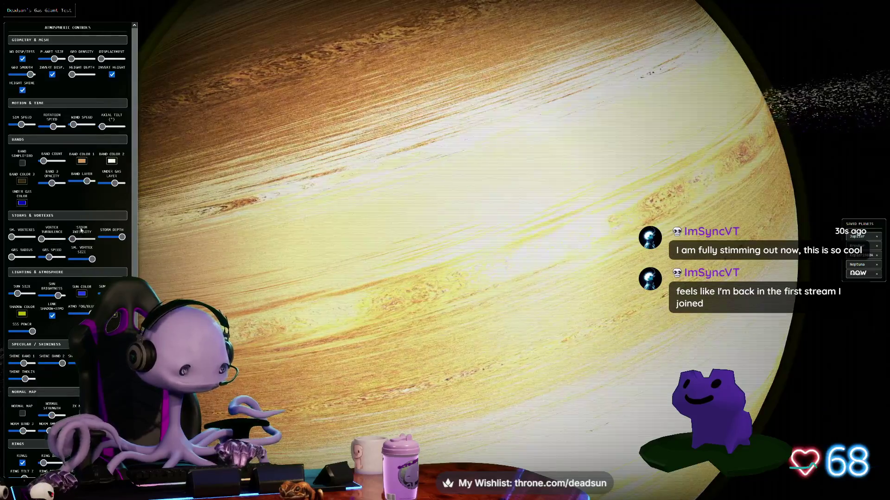
Shift the Band Layer, lower Band 3 Opacity, and enlarge the Sun Size.
mouse_move(85, 184)
mouse_down()
mouse_move(70, 185)
mouse_move(91, 190)
mouse_up()
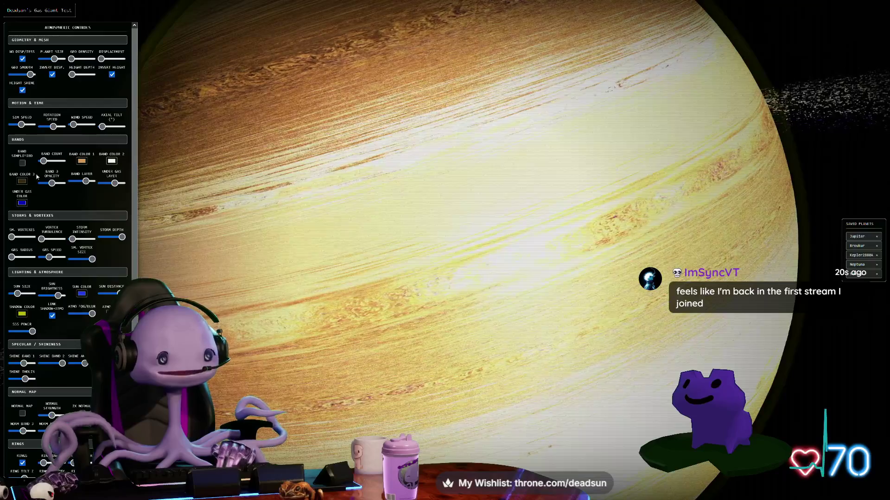
drag(52, 184, 56, 184)
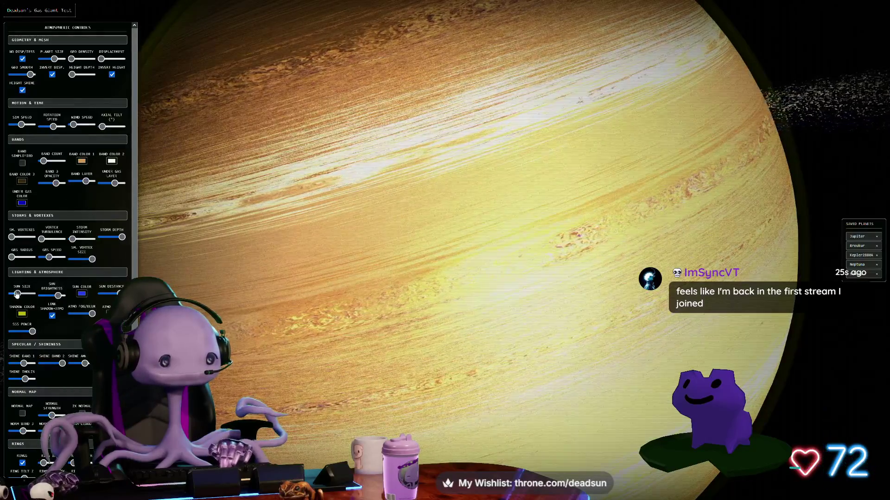
drag(17, 294, 50, 299)
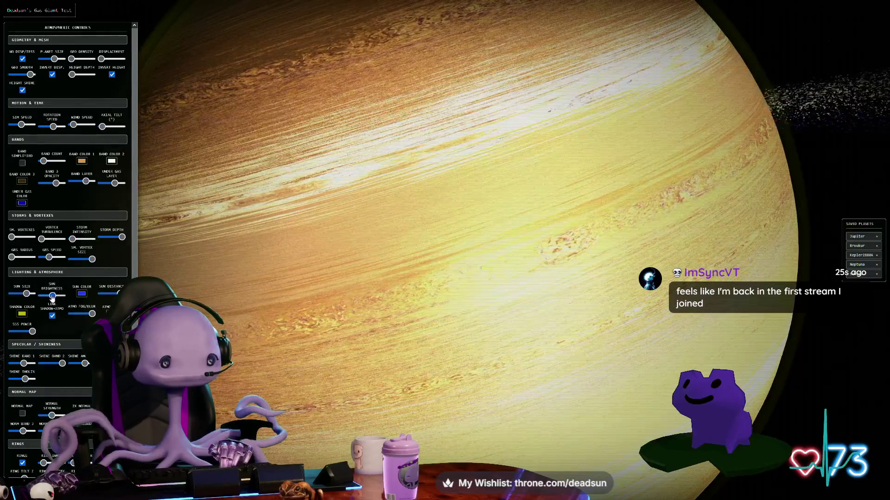
scroll(39, 310, down, 4)
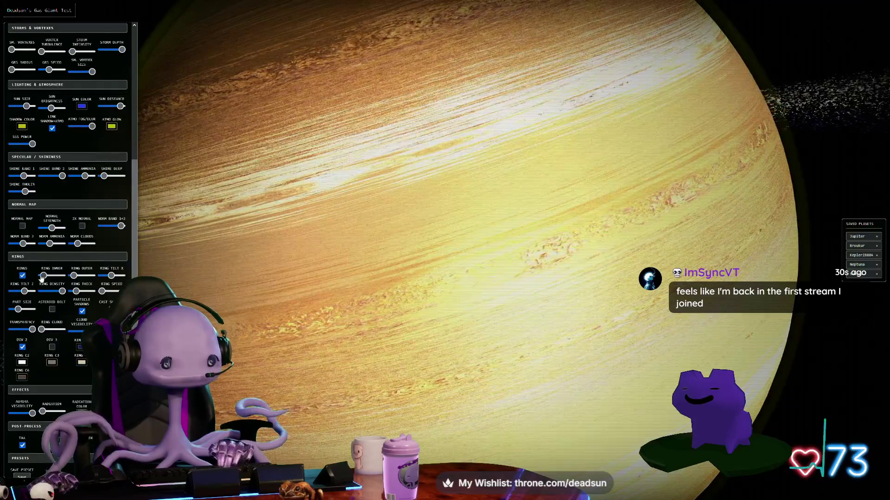
Adjust Ring Inner to tighten the ring and enable the Asteroid Belt checkbox.
mouse_move(43, 275)
mouse_down()
mouse_move(54, 276)
mouse_move(42, 276)
mouse_up()
scroll(295, 292, down, 3)
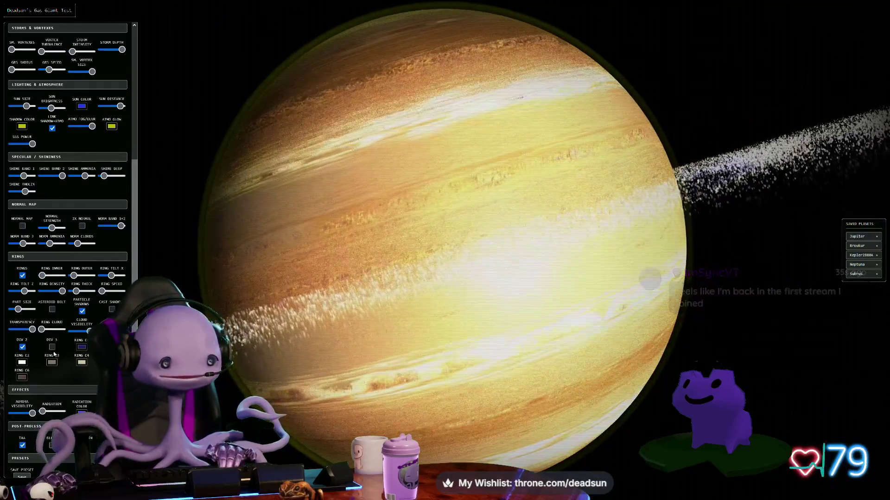
click(51, 309)
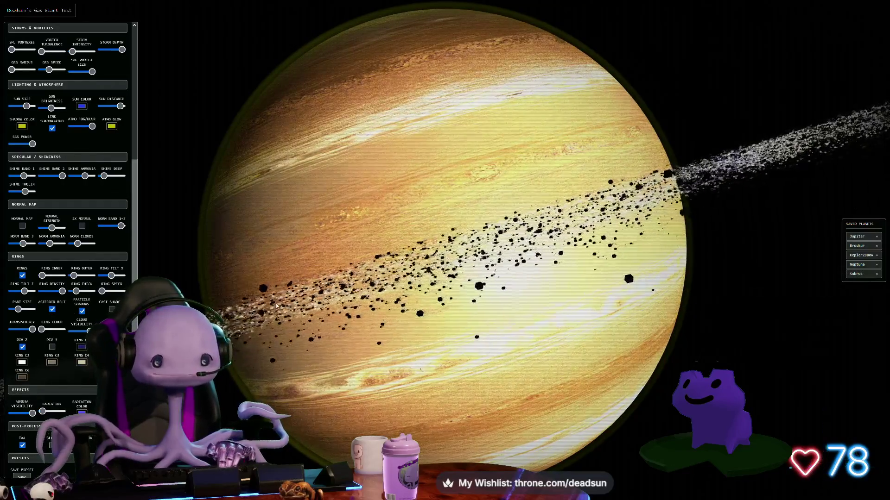
scroll(275, 303, up, 3)
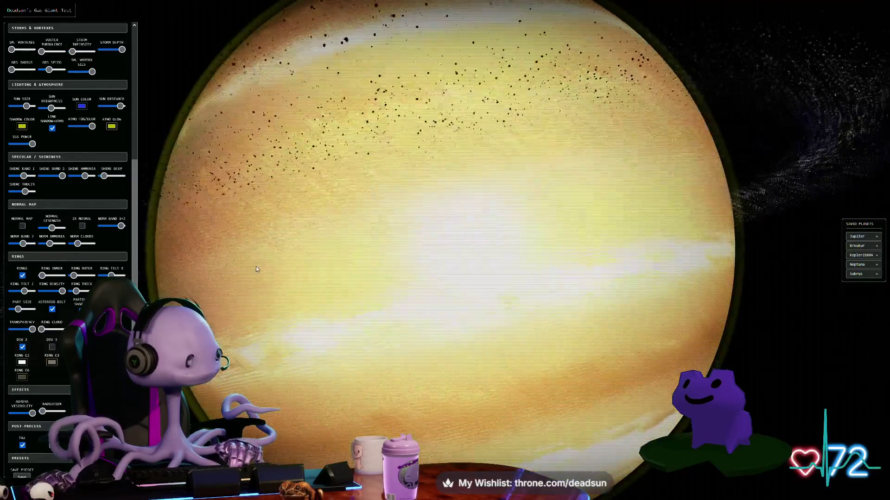
scroll(356, 314, down, 5)
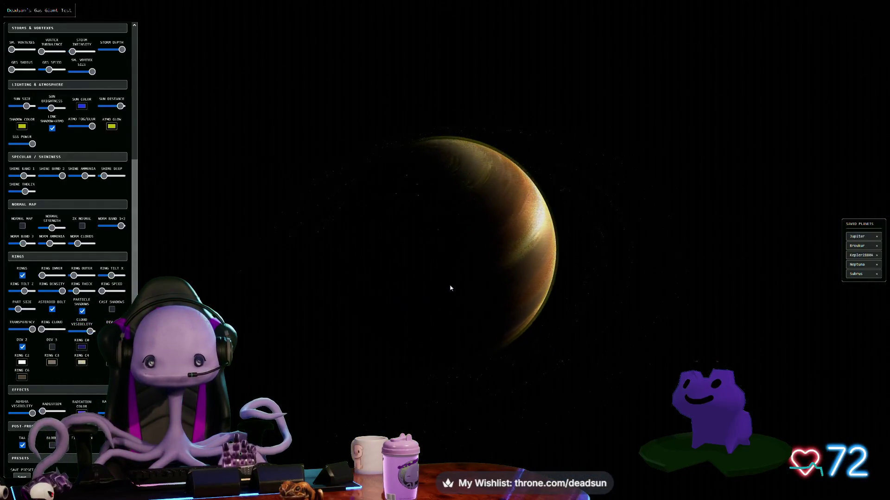
View the planet backlit and front-lit, then scroll the controls up to Geometry & Mesh, Motion & Time and Bands.
mouse_move(450, 288)
mouse_down()
mouse_move(513, 260)
mouse_move(380, 282)
mouse_up()
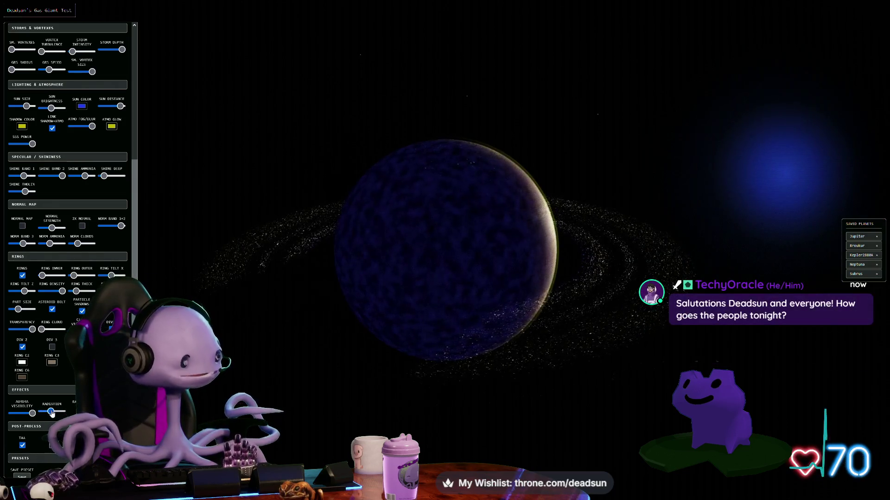
mouse_move(325, 356)
mouse_down()
mouse_move(364, 352)
mouse_move(358, 346)
mouse_up()
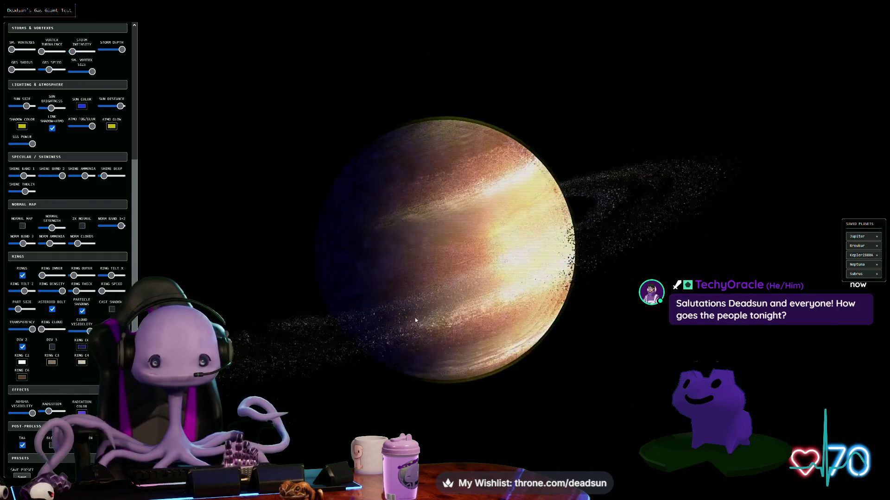
scroll(415, 320, up, 10)
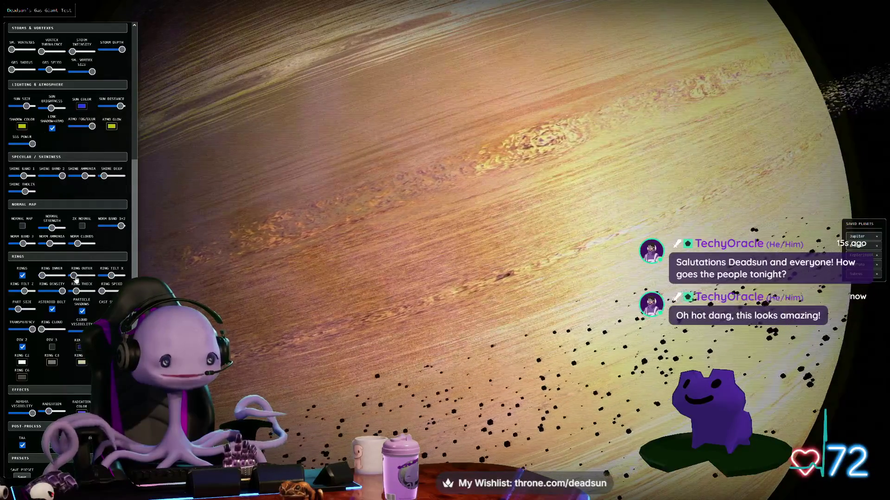
scroll(122, 170, up, 5)
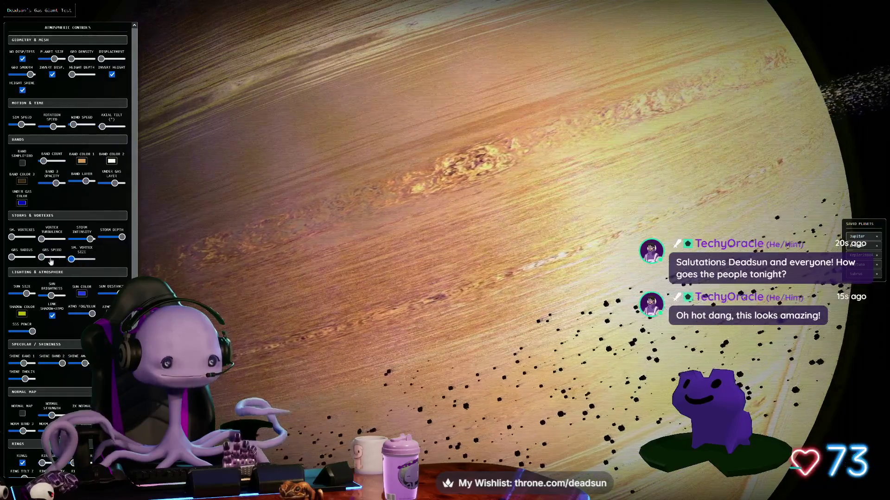
Enlarge GRS Radius and SM. Vortexes, then slightly lower the Band Layer and Under Gas Layer sliders.
mouse_move(11, 260)
mouse_down()
mouse_move(22, 258)
mouse_move(21, 237)
mouse_move(53, 242)
mouse_up()
mouse_move(85, 182)
mouse_down()
mouse_move(75, 182)
mouse_move(85, 182)
mouse_up()
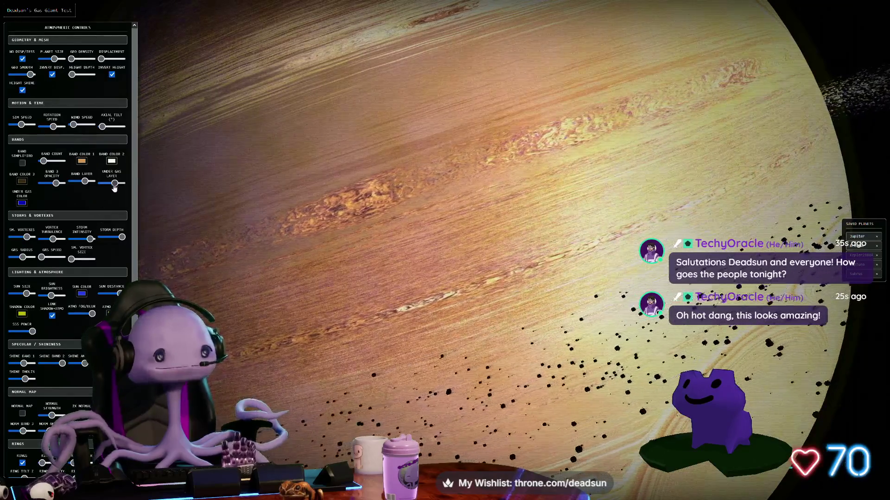
drag(115, 187, 107, 186)
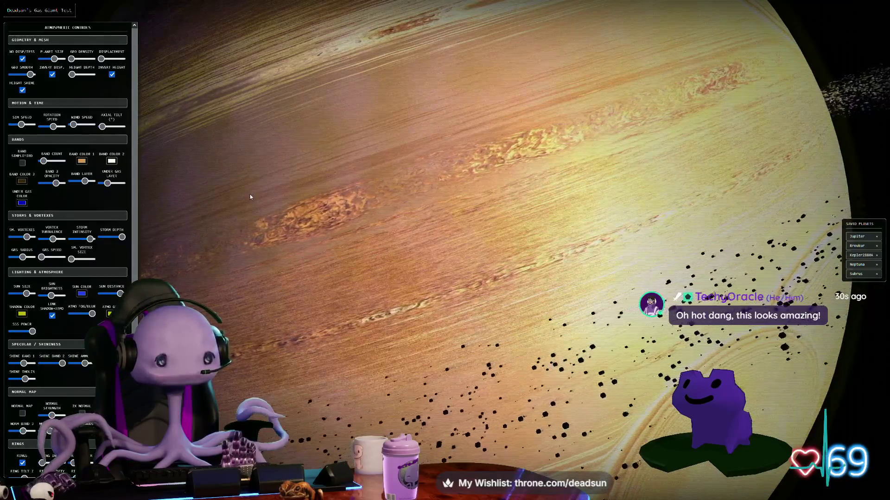
scroll(252, 199, down, 5)
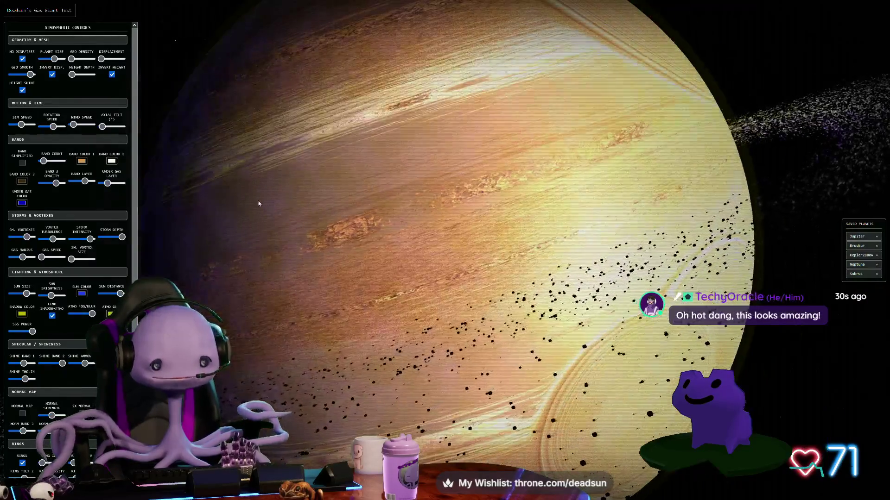
scroll(254, 207, up, 3)
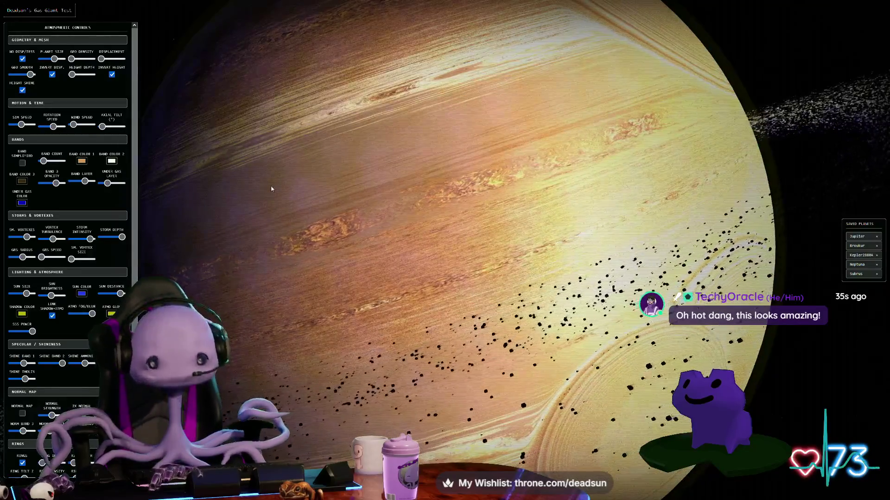
Exit fullscreen and reload the gas giant page.
key(F11)
click(125, 32)
key(Return)
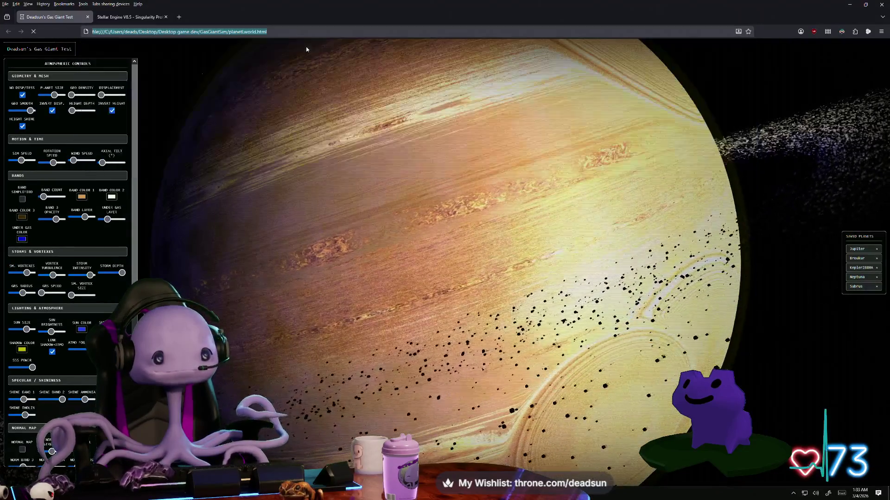
Switch to the Stellar Engine tab and back, then return to the Firefox window.
click(125, 17)
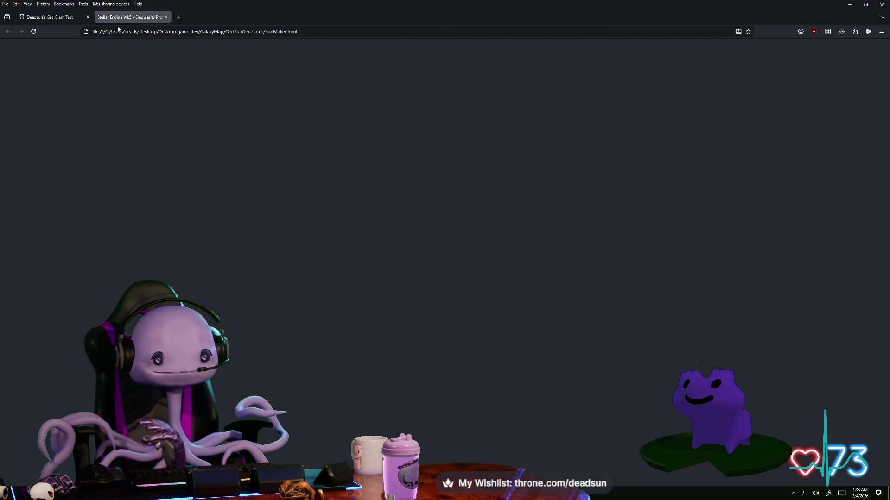
click(60, 19)
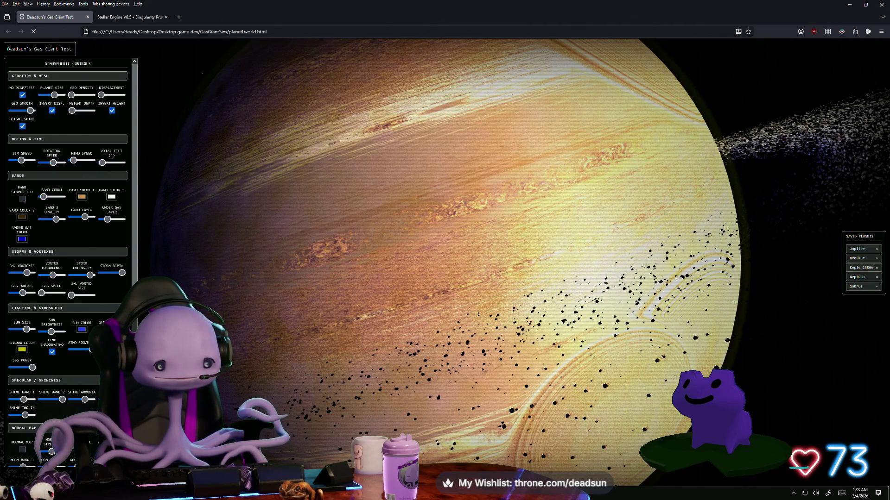
key(alt+Tab)
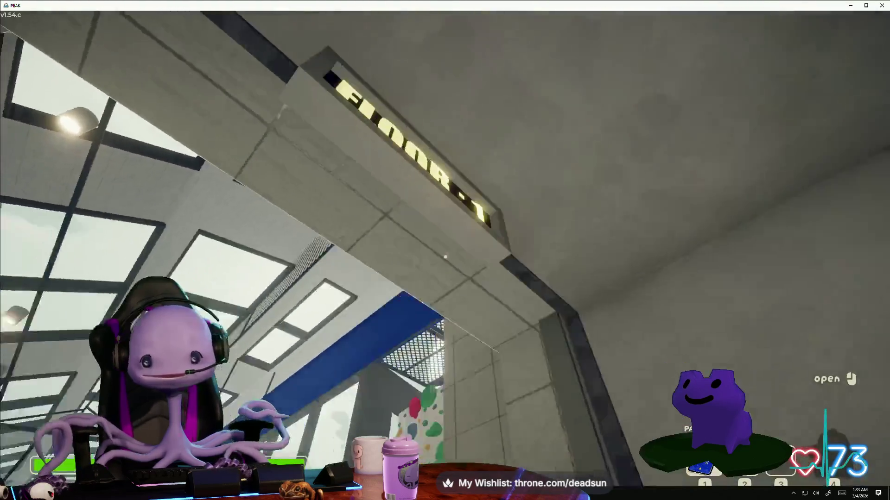
key(alt+Tab)
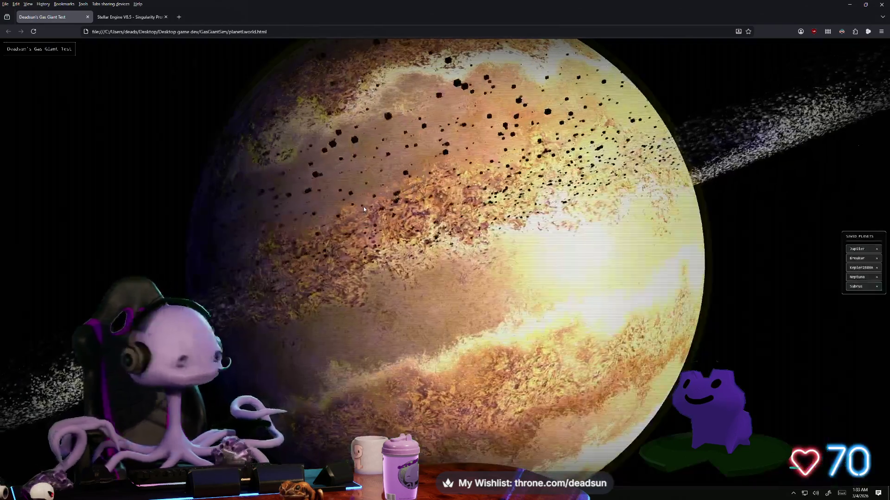
Zoom and orbit to reveal the ringed planet's dark side, then show Atmospheric Controls with H.
scroll(364, 210, up, 5)
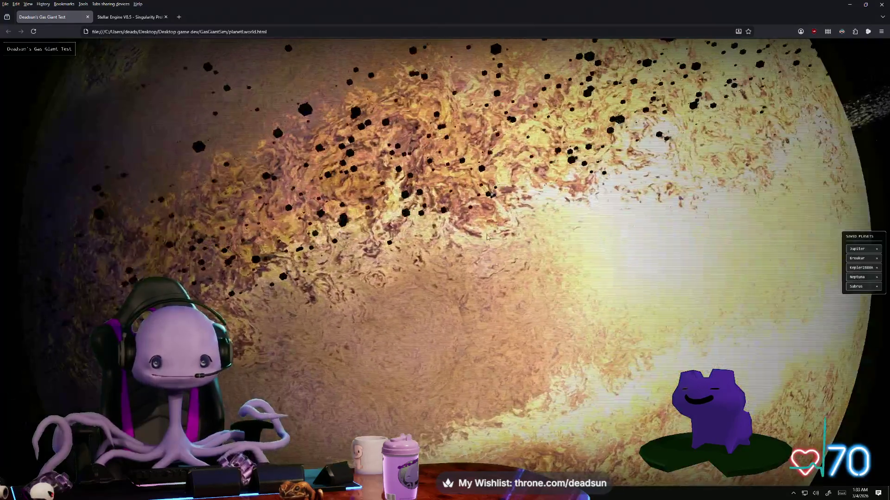
scroll(505, 264, up, 5)
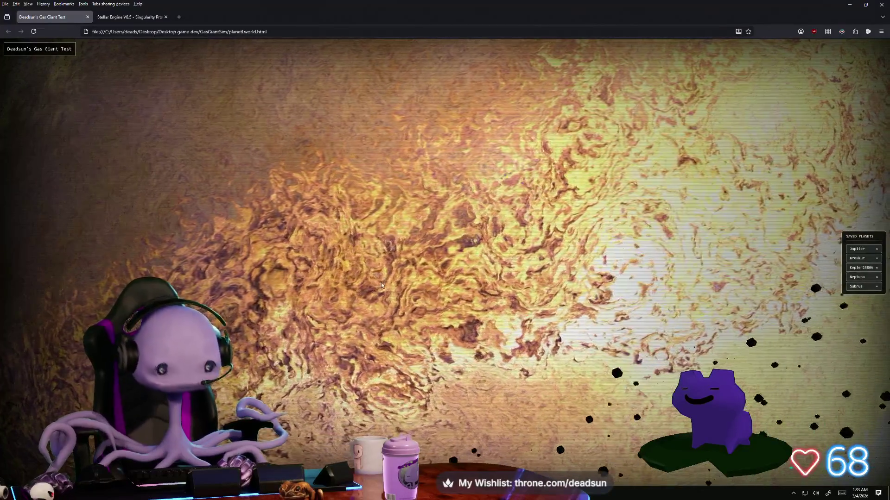
scroll(381, 283, down, 5)
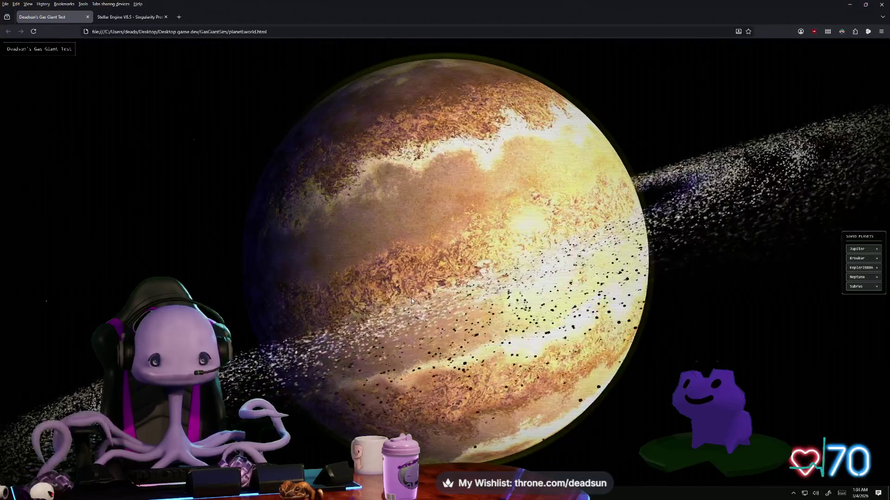
mouse_move(411, 300)
mouse_down()
mouse_move(450, 297)
mouse_move(424, 300)
mouse_up()
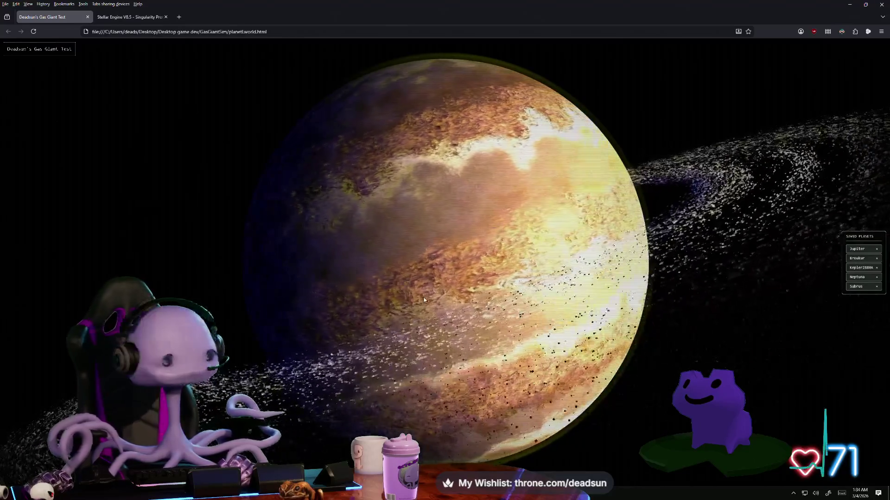
scroll(427, 296, up, 2)
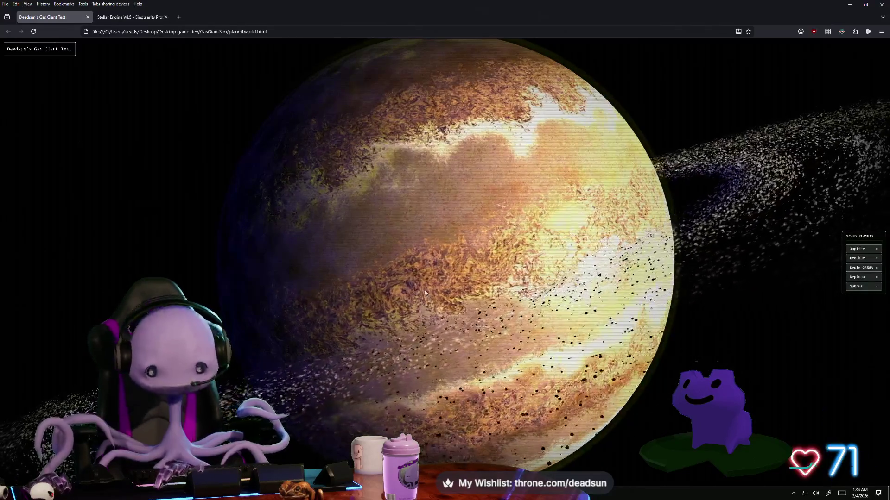
key(h)
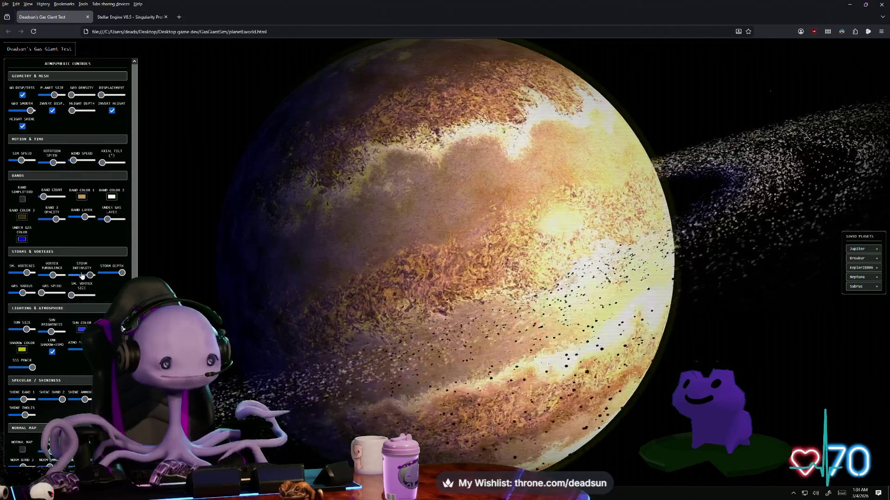
Lower Storm Intensity a little and slightly enlarge SM. Vortex Size.
click(80, 276)
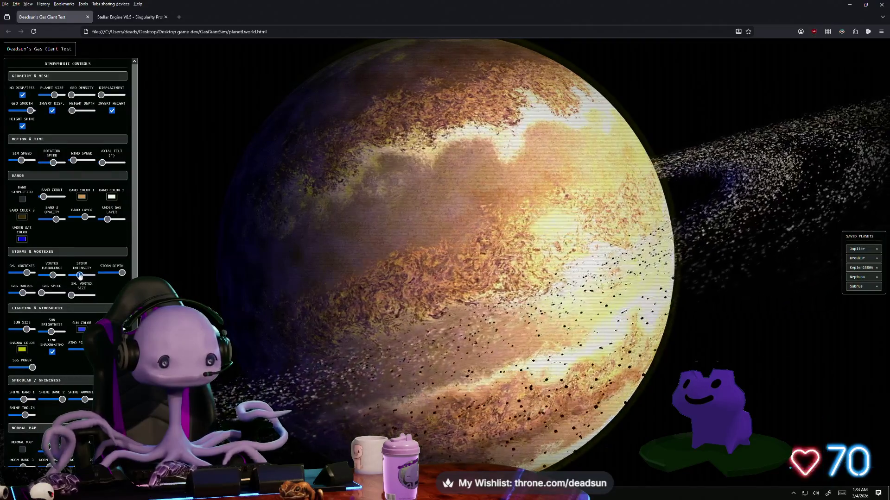
drag(79, 276, 76, 276)
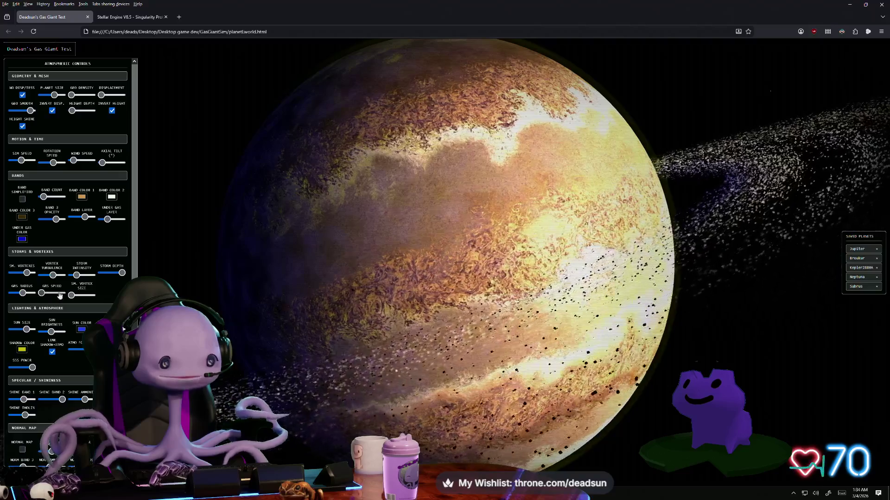
mouse_move(71, 295)
mouse_down()
mouse_move(94, 297)
mouse_move(71, 297)
mouse_up()
Try Band Simplified, then switch it back off.
scroll(459, 237, up, 3)
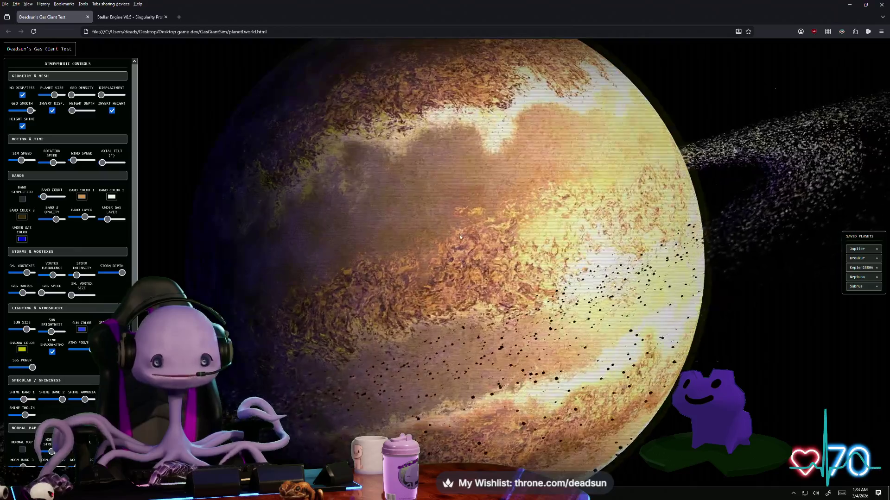
click(22, 199)
click(22, 200)
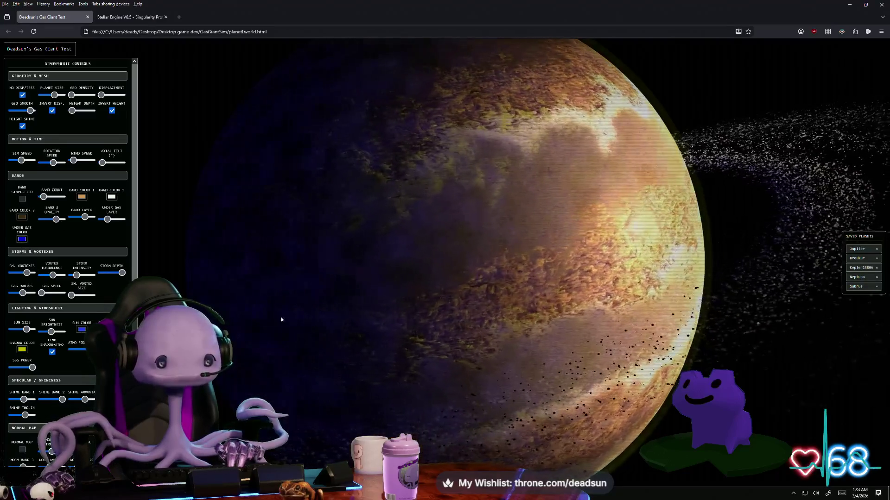
scroll(46, 401, down, 5)
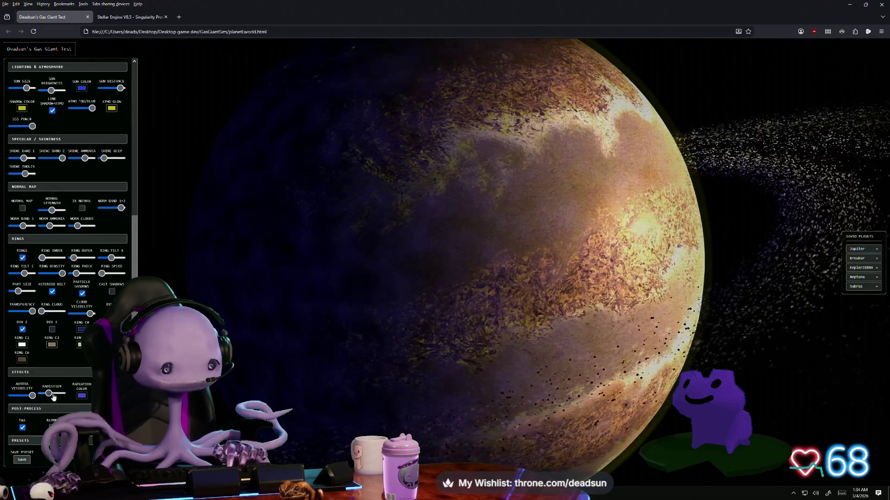
Zoom out, turn on the DIV 1 and DIV 2 ring gaps, and view the page fullscreen.
scroll(359, 329, down, 3)
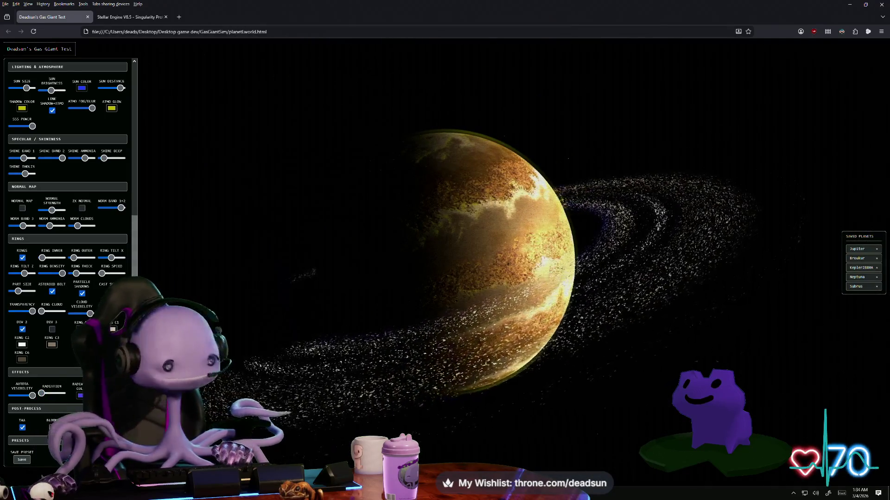
click(22, 330)
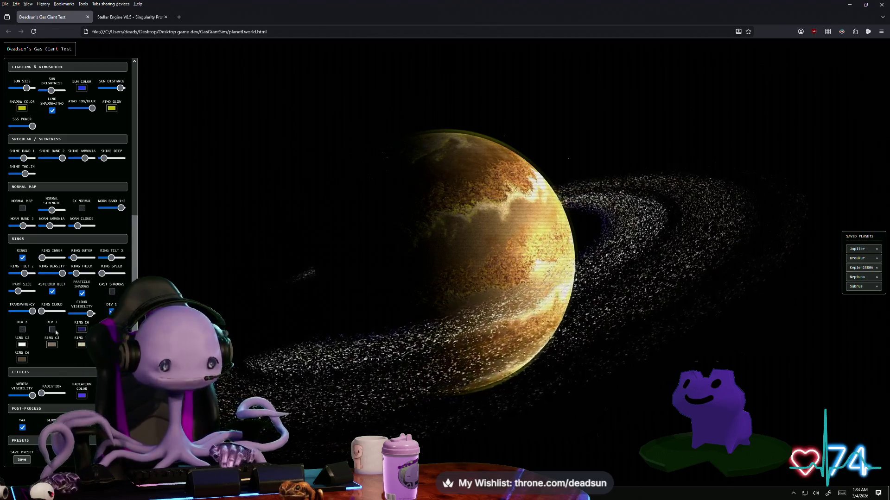
click(22, 330)
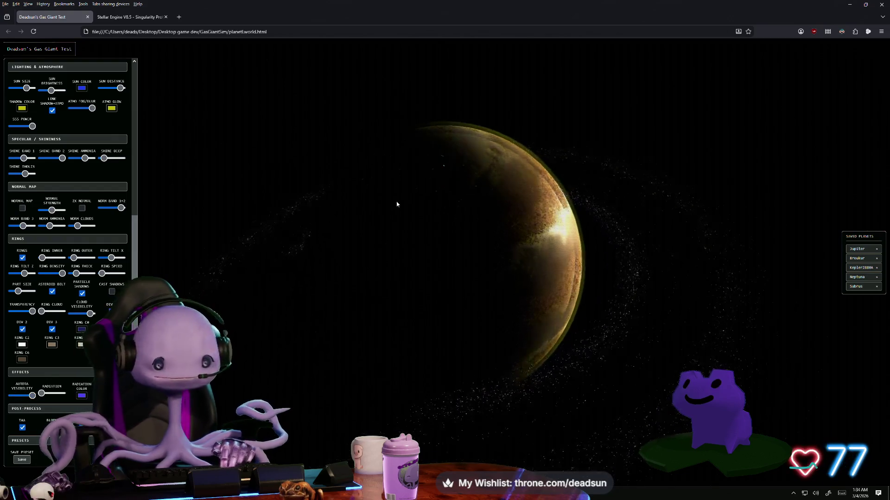
key(F11)
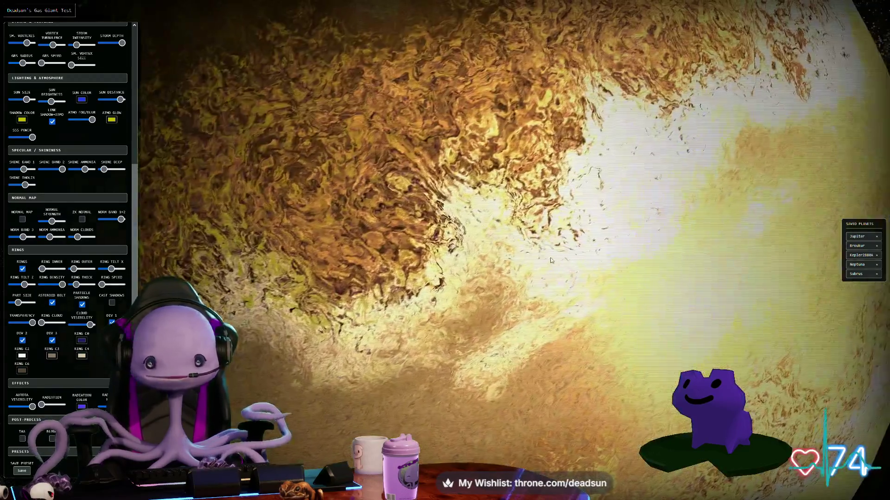
Raise Normal Strength slightly and enable Normal Map, orbiting to check the relief.
drag(551, 261, 318, 211)
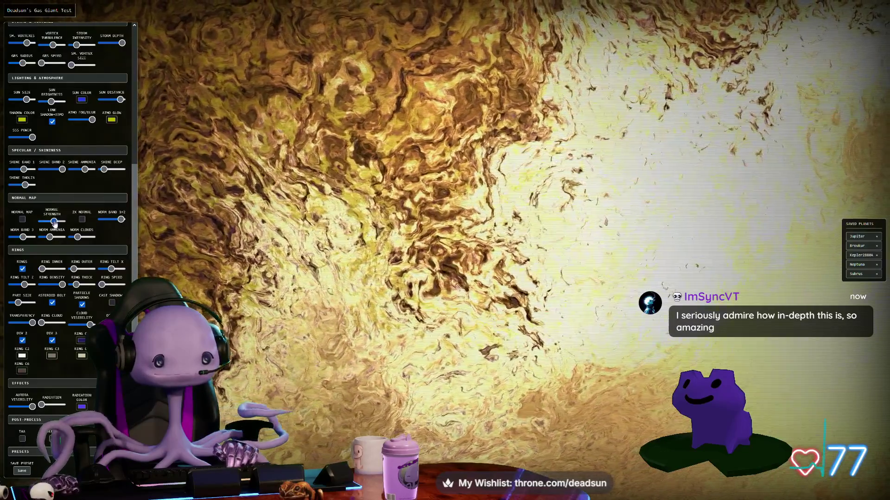
drag(54, 222, 55, 222)
click(23, 219)
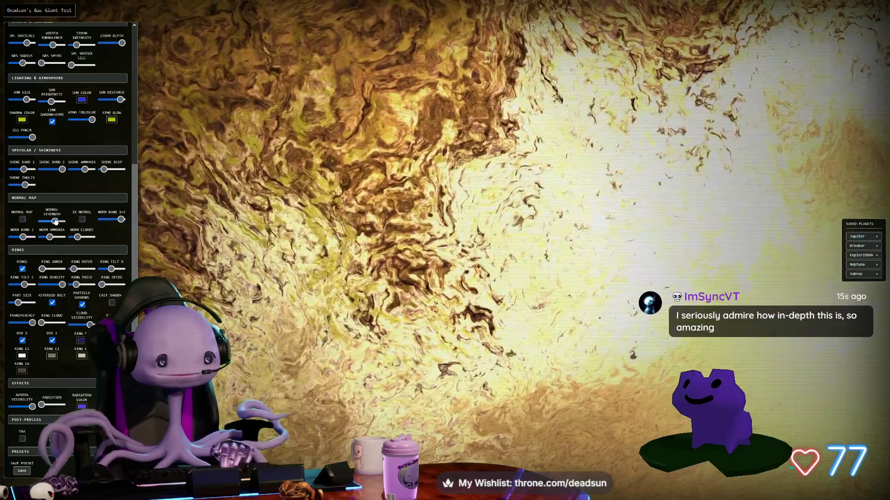
scroll(277, 209, down, 5)
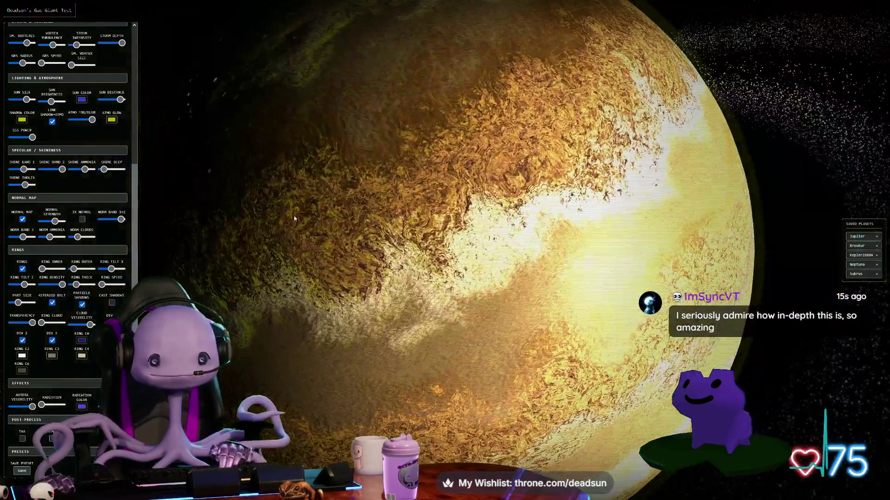
drag(294, 218, 314, 217)
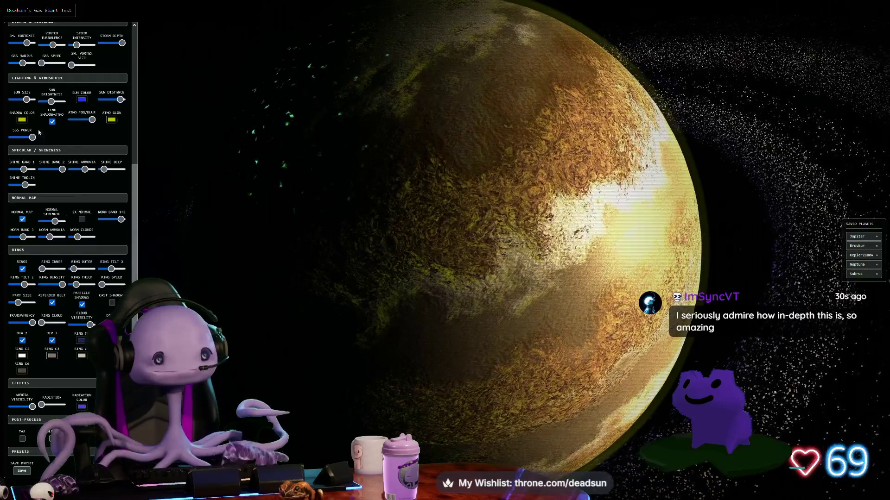
scroll(57, 150, up, 2)
scroll(67, 167, up, 1)
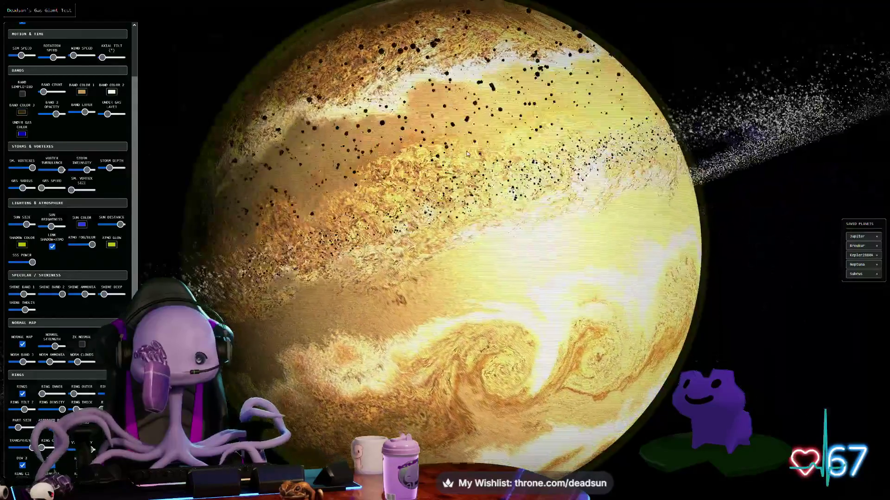
Push Storm Depth to its maximum and raise Sun Brightness.
scroll(461, 247, up, 2)
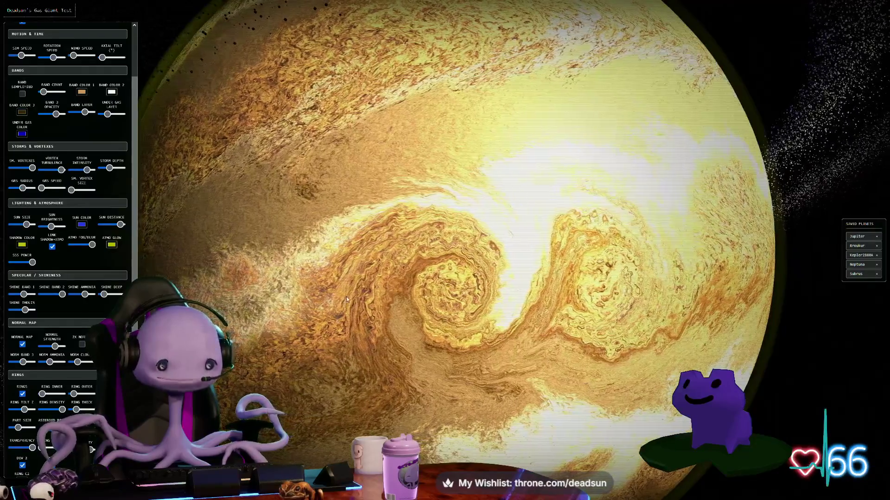
scroll(327, 339, up, 8)
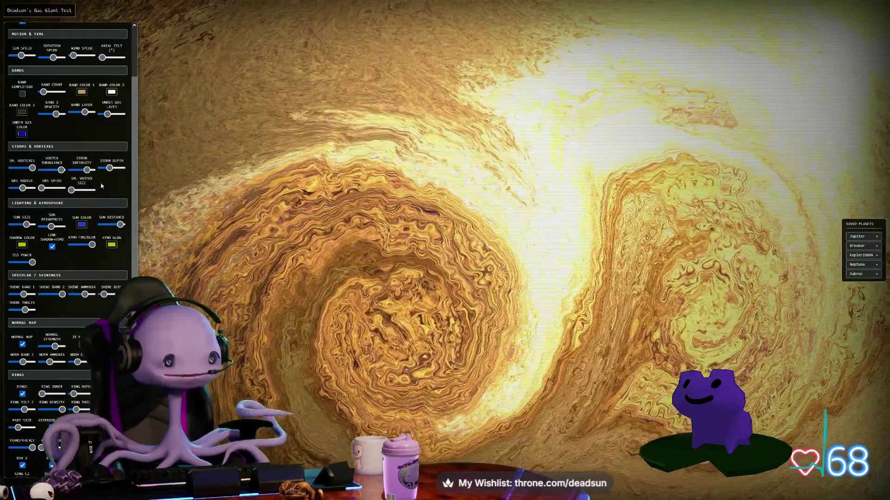
drag(110, 168, 129, 172)
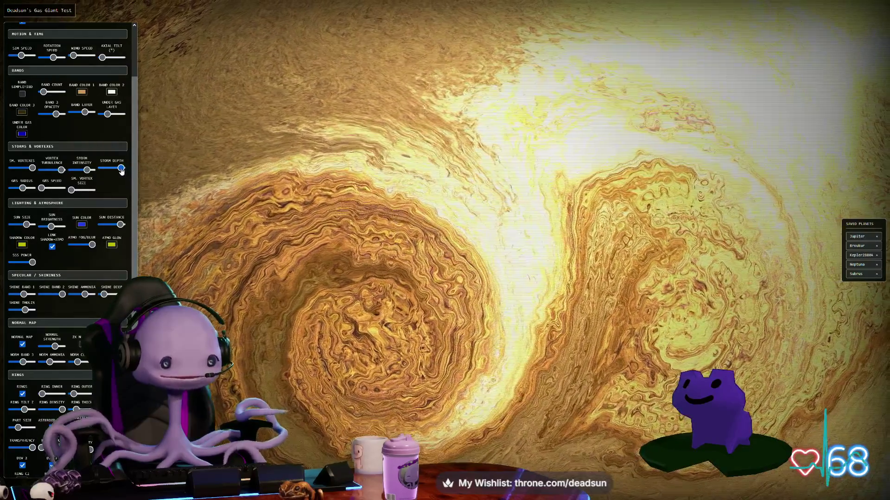
drag(52, 229, 63, 226)
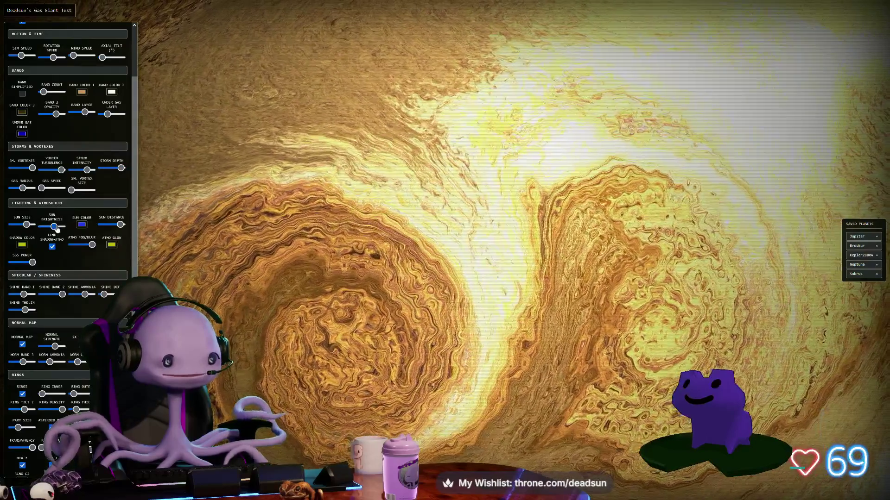
scroll(293, 210, down, 10)
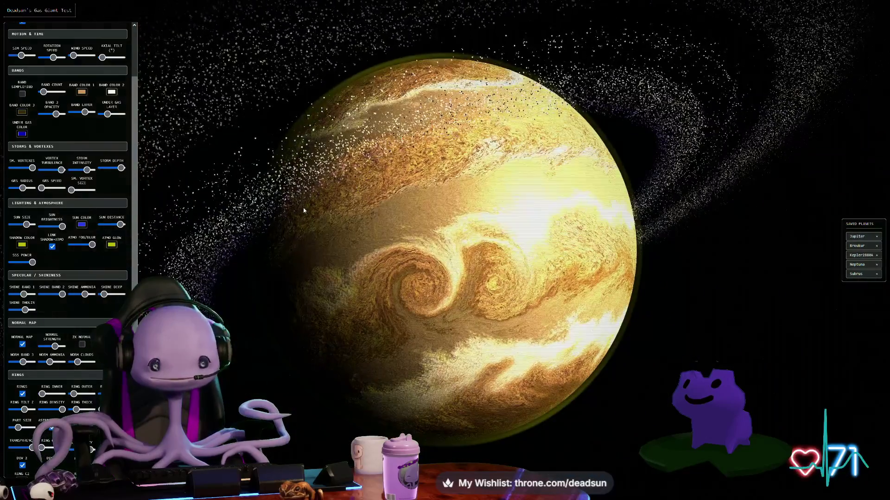
Enable 2X Normal and increase Normal Strength for a bumpier surface.
mouse_move(304, 211)
mouse_down()
mouse_move(447, 256)
mouse_move(436, 288)
mouse_move(561, 298)
mouse_move(551, 303)
mouse_up()
scroll(436, 278, down, 3)
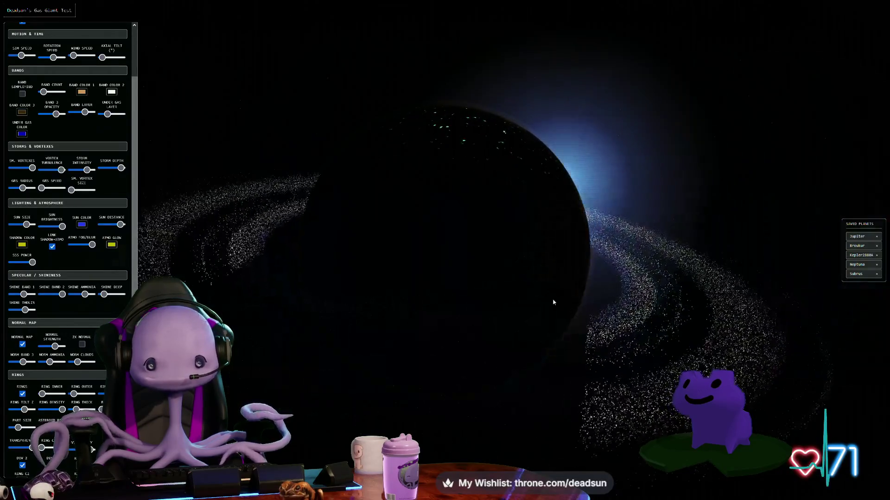
click(80, 345)
drag(417, 302, 452, 312)
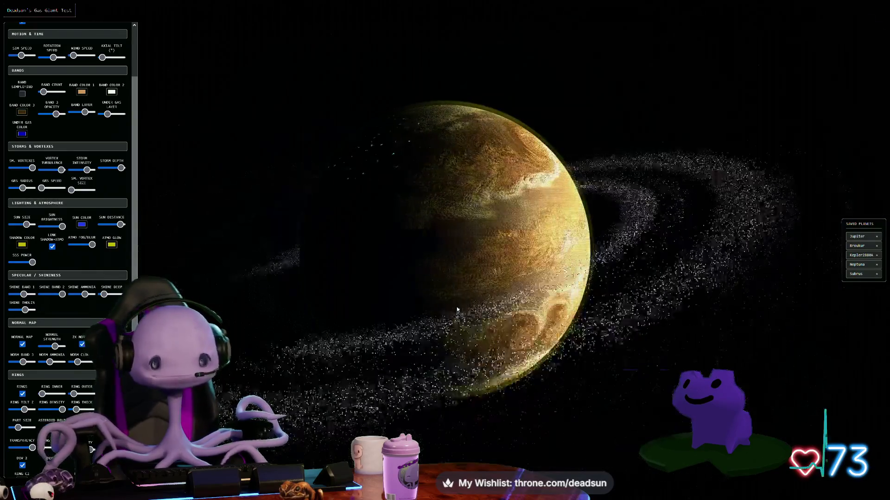
scroll(477, 315, up, 5)
scroll(502, 317, up, 5)
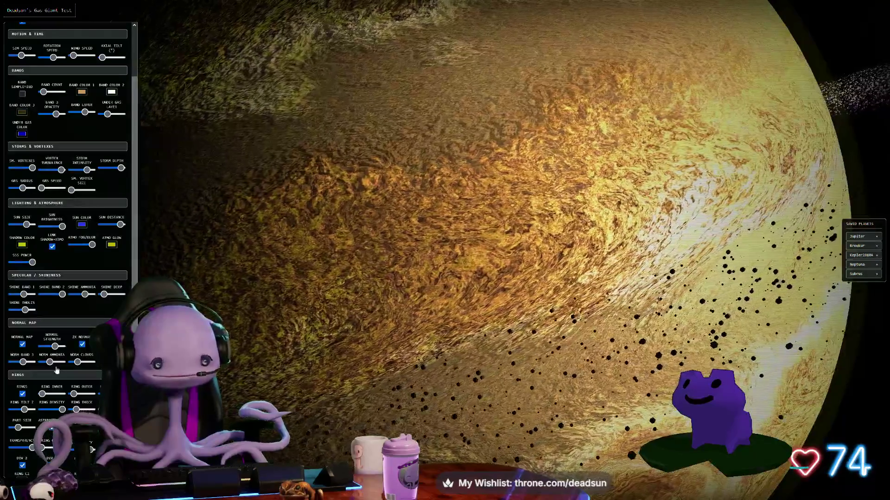
drag(54, 347, 67, 346)
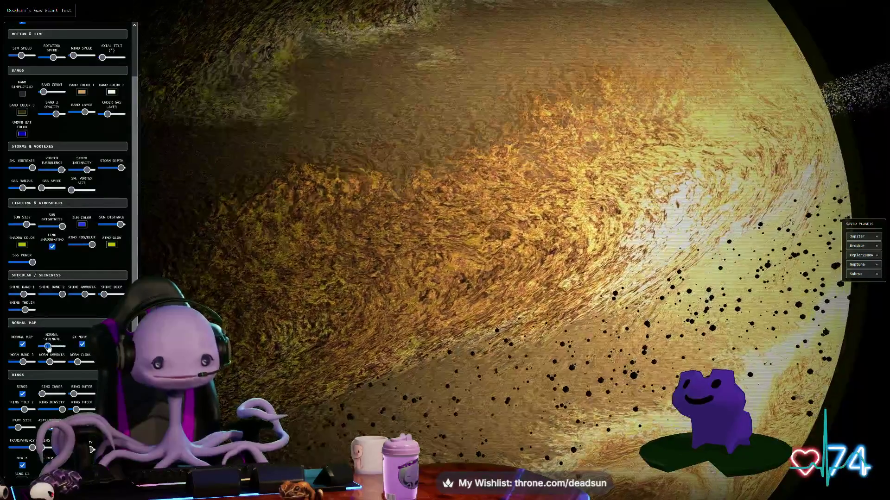
scroll(341, 301, down, 10)
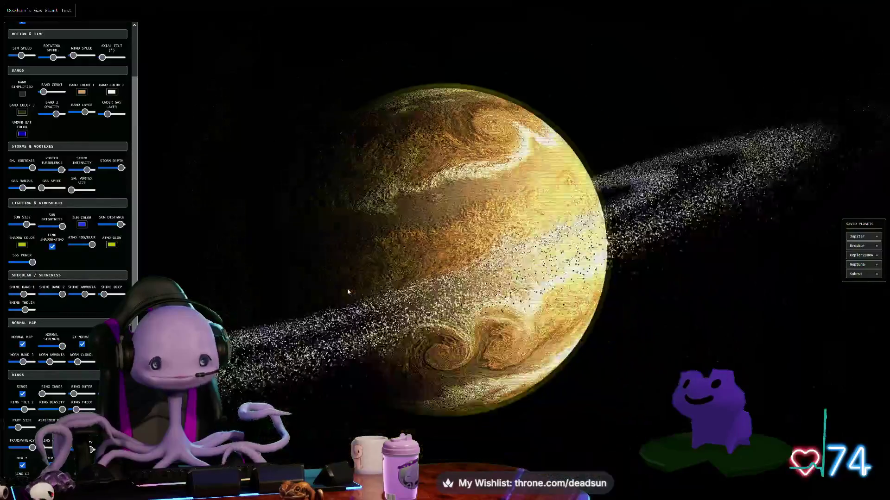
scroll(24, 442, down, 3)
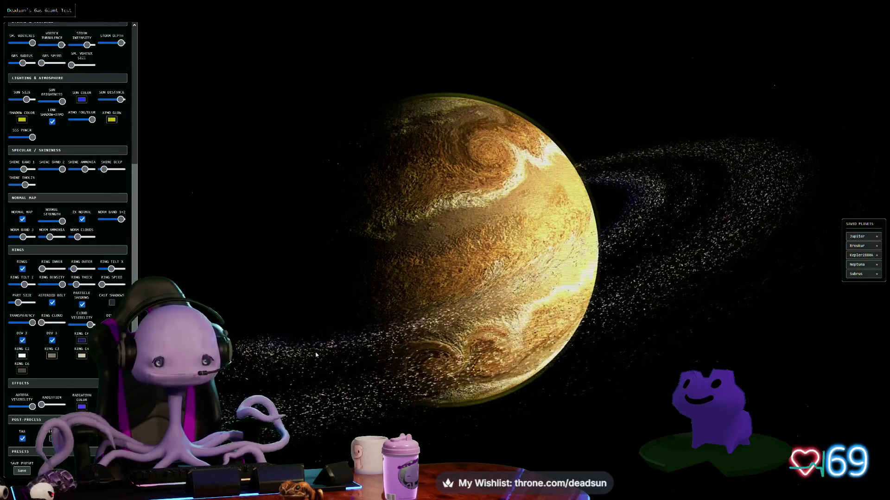
Orbit and zoom around the gas giant to inspect its lit face and tilted ring.
mouse_move(324, 378)
mouse_down()
mouse_move(334, 333)
mouse_move(297, 394)
mouse_move(314, 363)
mouse_move(338, 374)
mouse_up()
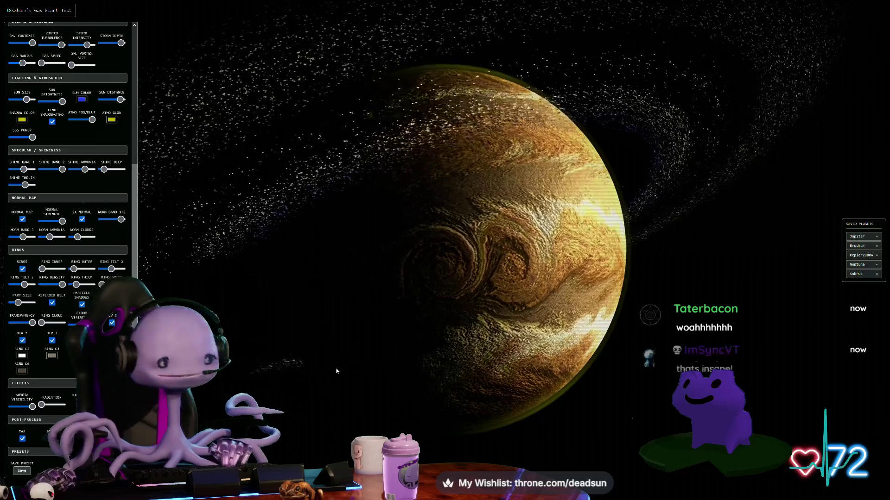
drag(457, 361, 294, 387)
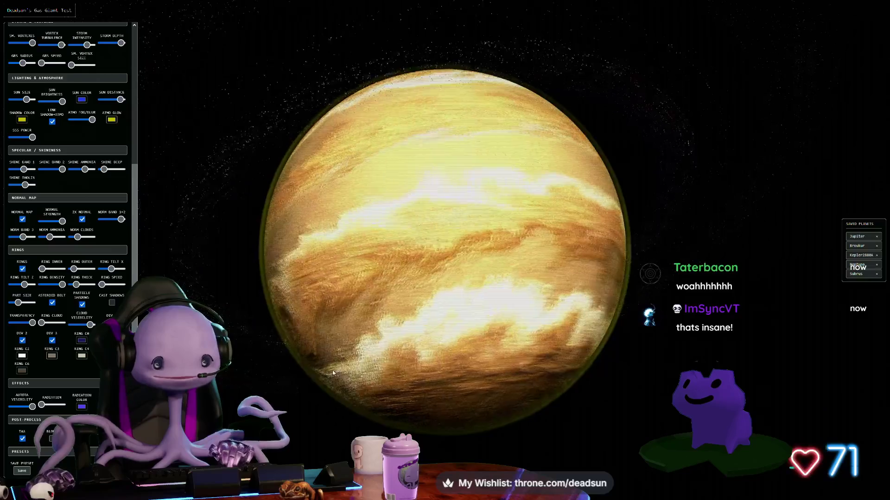
scroll(278, 392, up, 5)
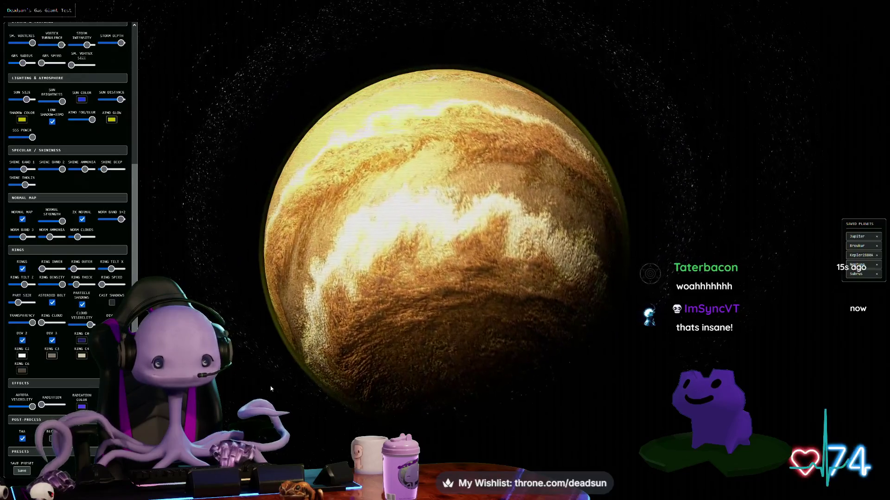
scroll(277, 386, down, 5)
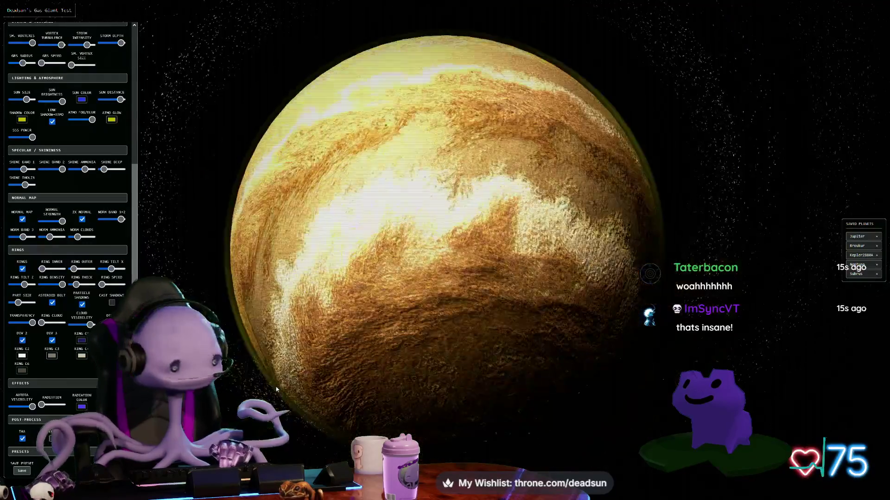
mouse_move(320, 388)
mouse_down()
mouse_move(445, 391)
mouse_move(397, 390)
mouse_move(459, 380)
mouse_move(376, 403)
mouse_move(379, 459)
mouse_up()
scroll(397, 391, down, 5)
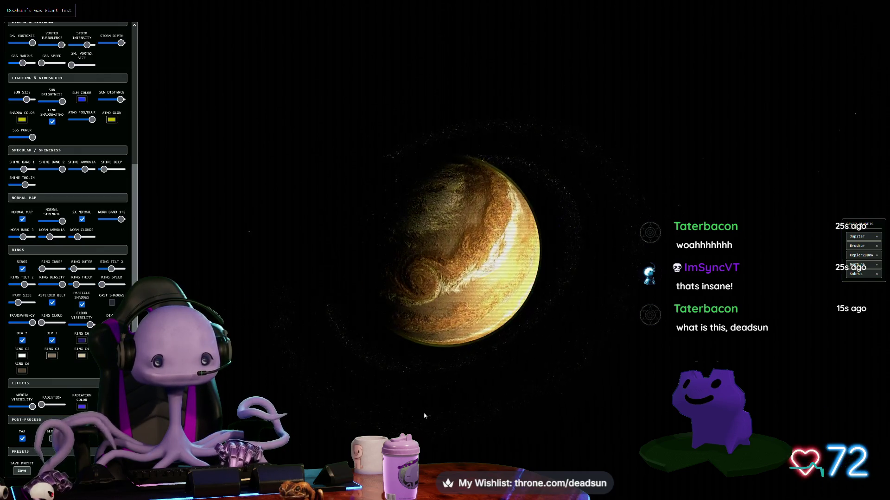
mouse_move(423, 413)
mouse_down()
mouse_move(392, 397)
mouse_move(407, 373)
mouse_move(415, 414)
mouse_up()
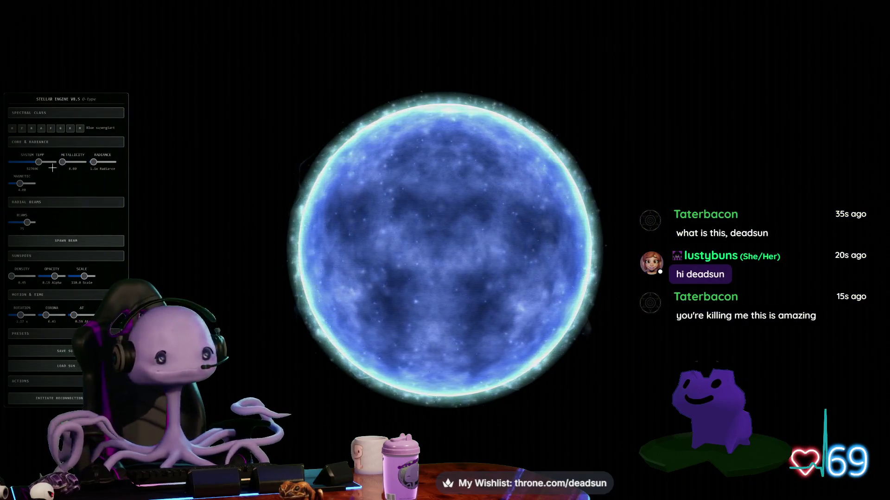
Cycle the star's spectral class from B to Z-type Anomaly, then to a yellow-orange class.
click(23, 130)
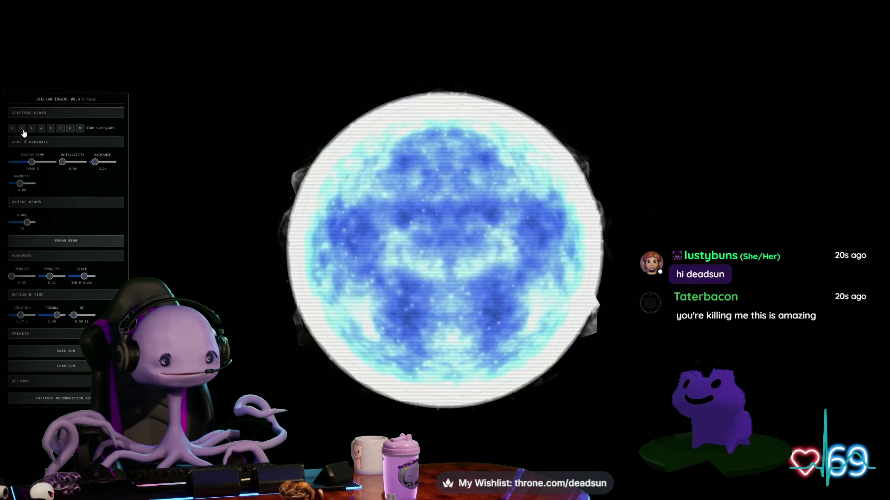
click(23, 130)
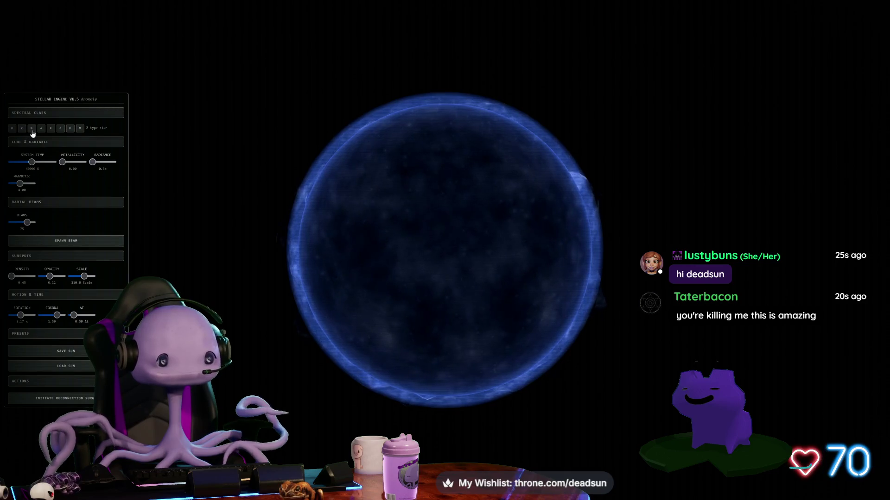
click(32, 132)
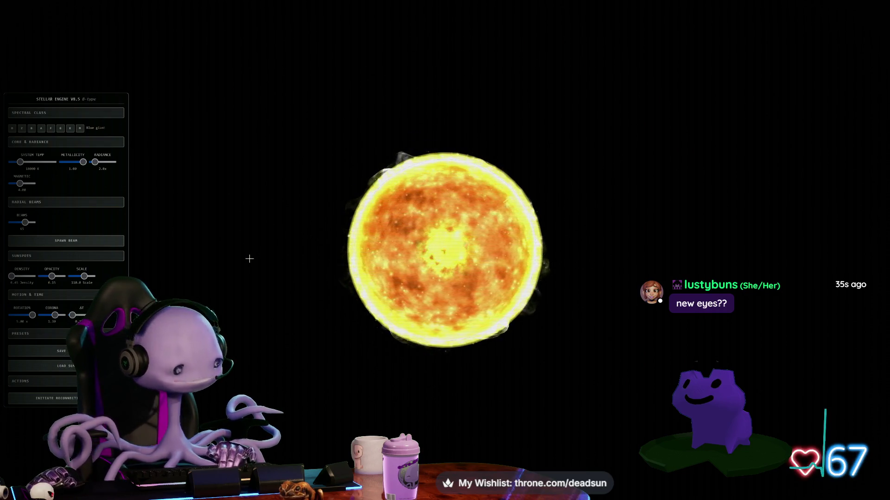
scroll(249, 258, up, 5)
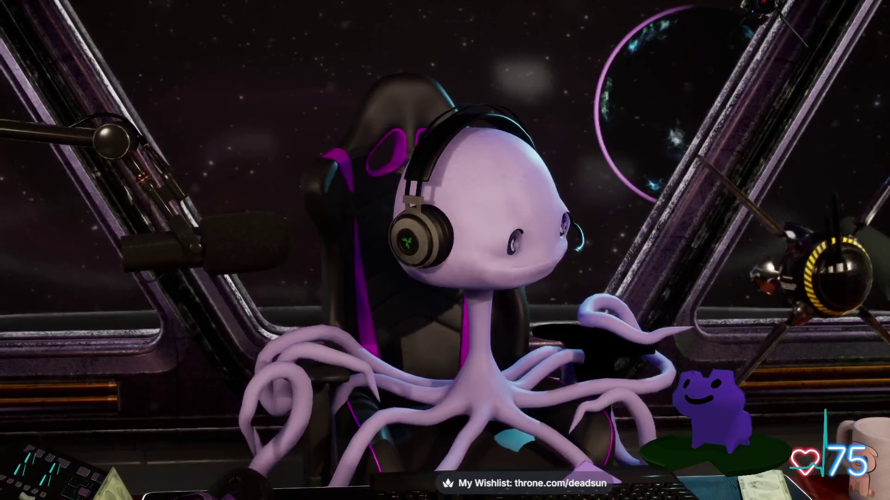
Zoom in close on the spiral storm, then zoom back out.
scroll(432, 226, up, 5)
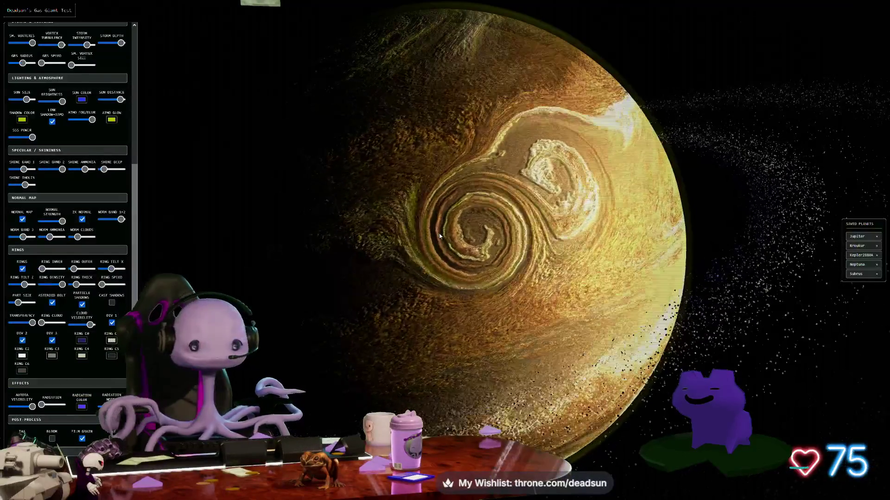
scroll(417, 249, up, 3)
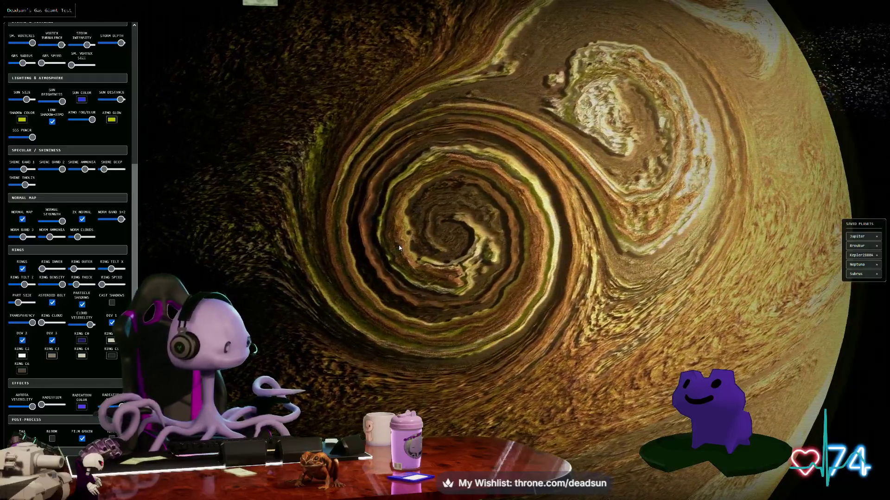
scroll(399, 248, down, 2)
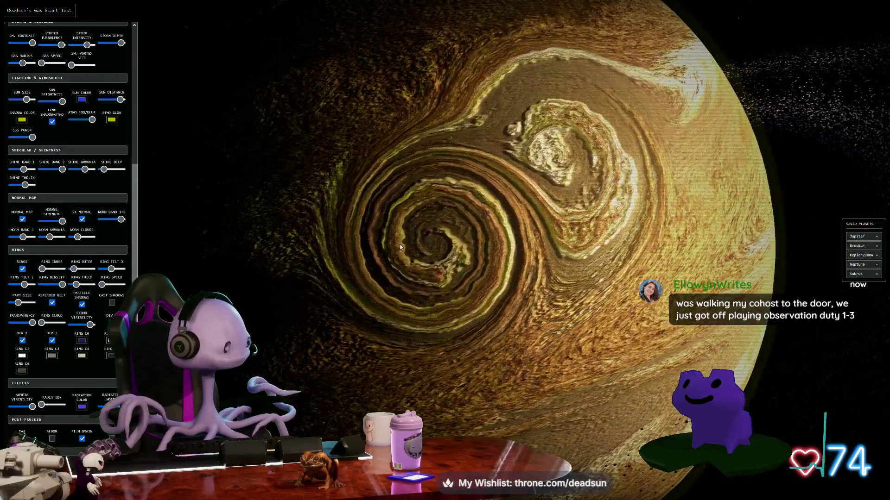
scroll(403, 246, down, 2)
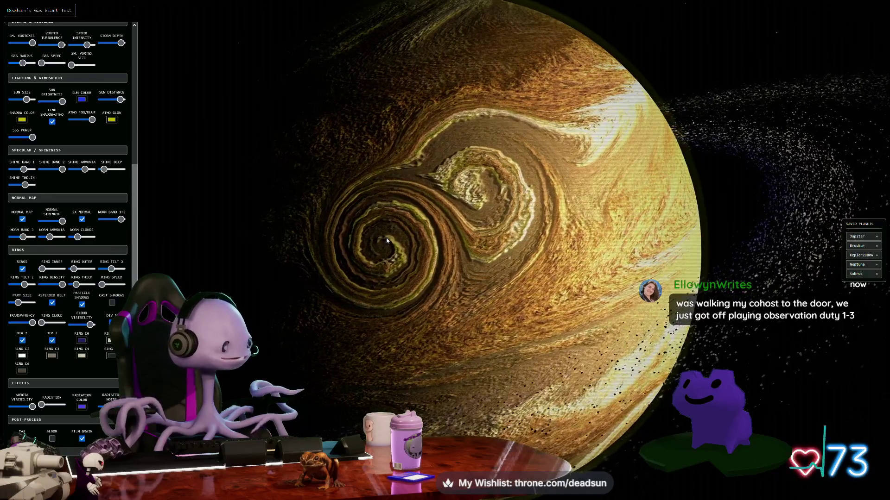
scroll(386, 245, down, 2)
Orbit until the particle ring crosses the planet diagonally, then scroll the settings back to the top.
mouse_move(386, 254)
mouse_down()
mouse_move(388, 235)
mouse_move(324, 287)
mouse_up()
mouse_move(266, 339)
mouse_down()
mouse_move(249, 360)
mouse_move(268, 356)
mouse_up()
key(h)
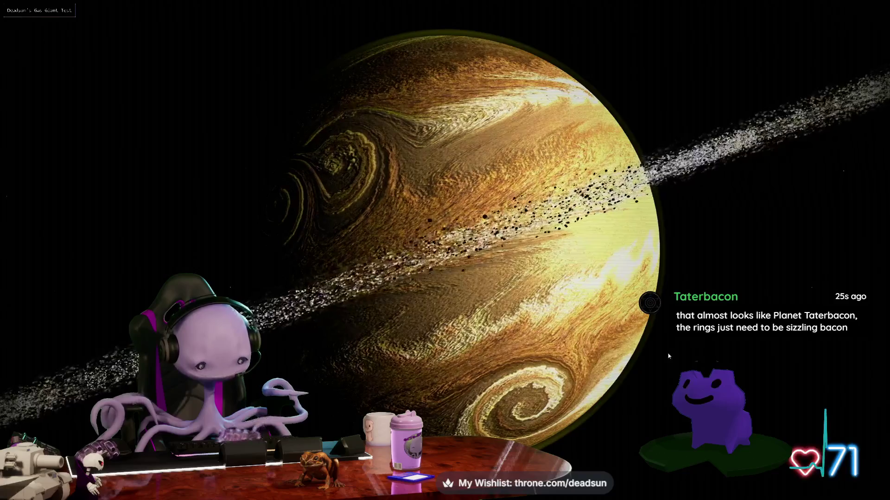
mouse_move(499, 334)
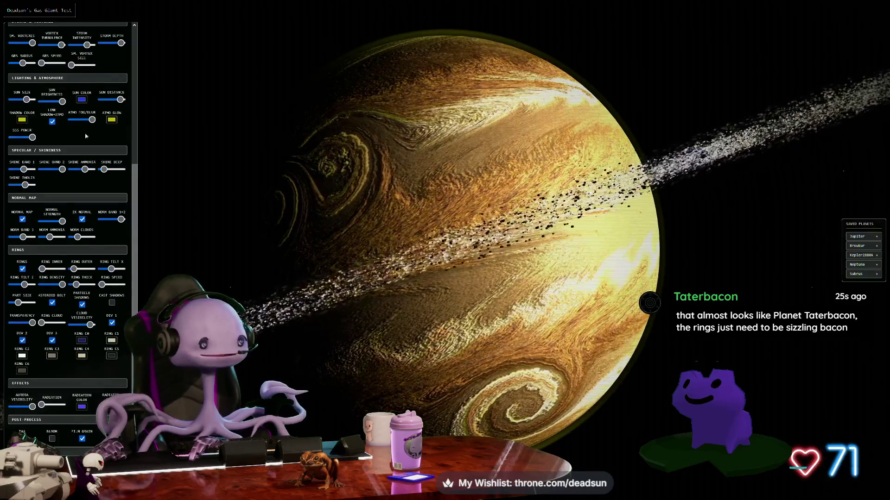
scroll(86, 135, up, 5)
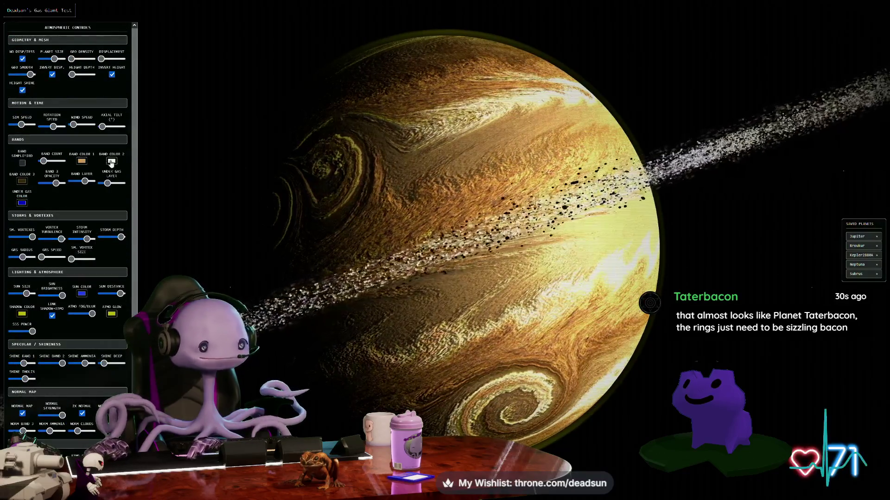
Recolour the first band, then shift the third band colour to dark brown.
click(81, 161)
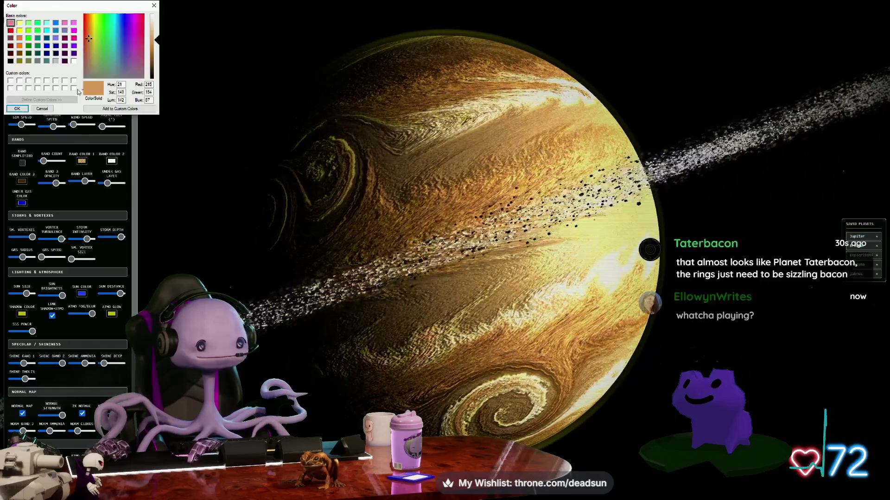
drag(93, 46, 115, 54)
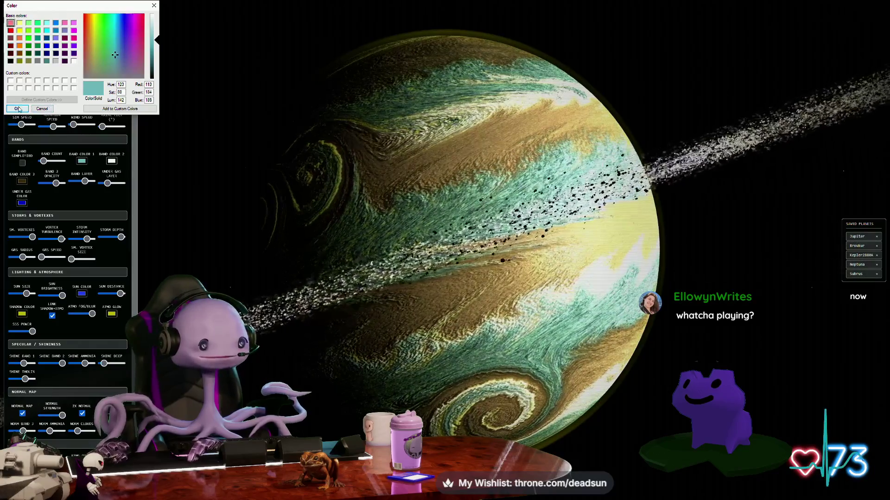
click(17, 109)
click(21, 181)
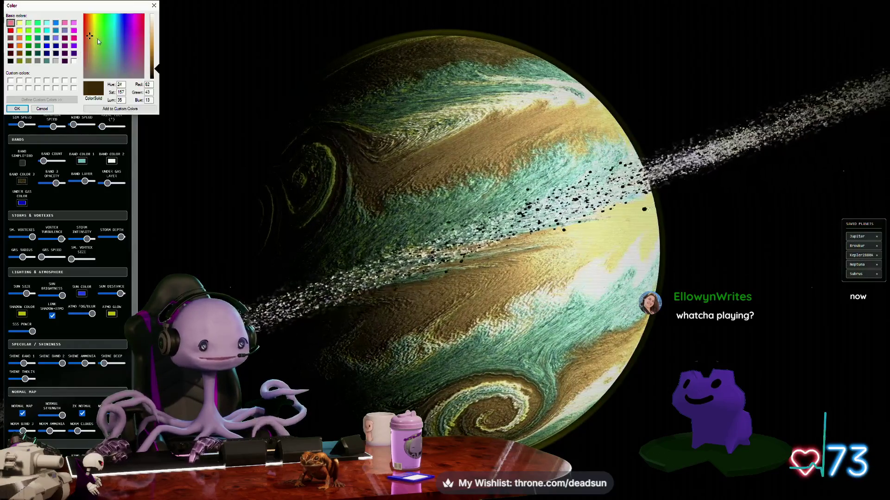
mouse_move(126, 53)
mouse_down()
mouse_move(137, 24)
mouse_move(130, 44)
mouse_up()
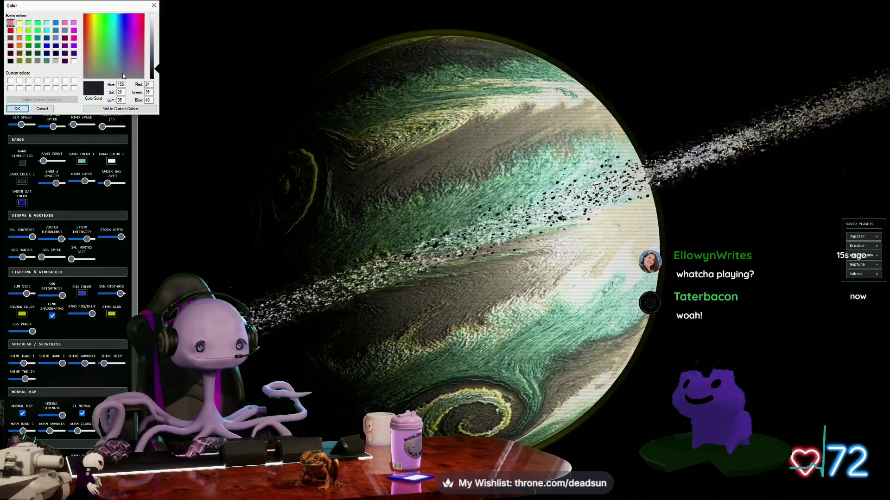
drag(92, 42, 89, 37)
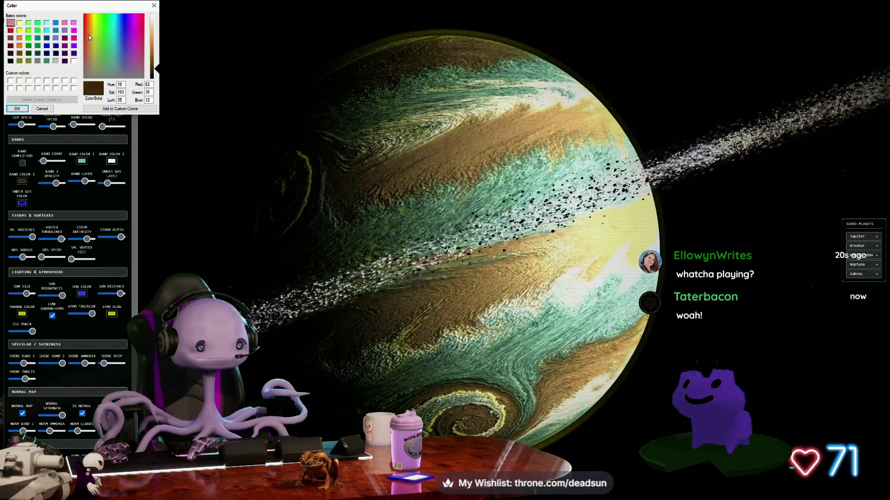
click(18, 109)
Make the second band purple, and cancel a trial dark purple for the third band.
click(111, 163)
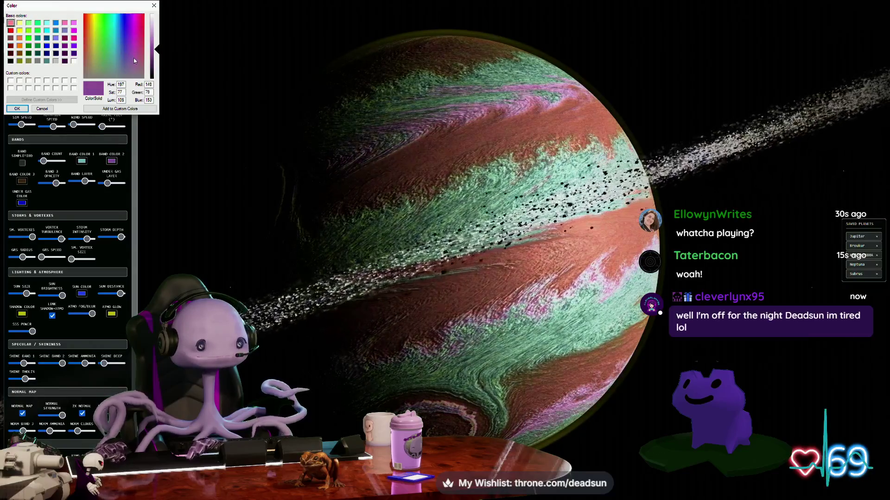
click(17, 109)
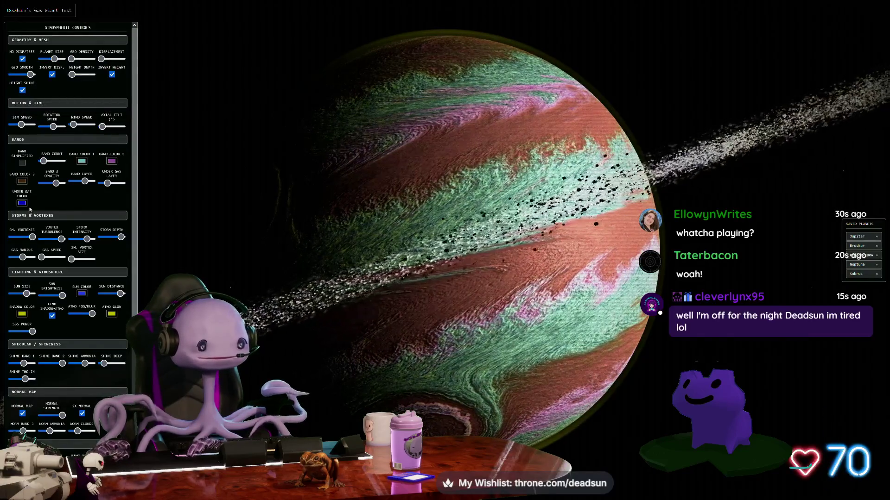
click(22, 181)
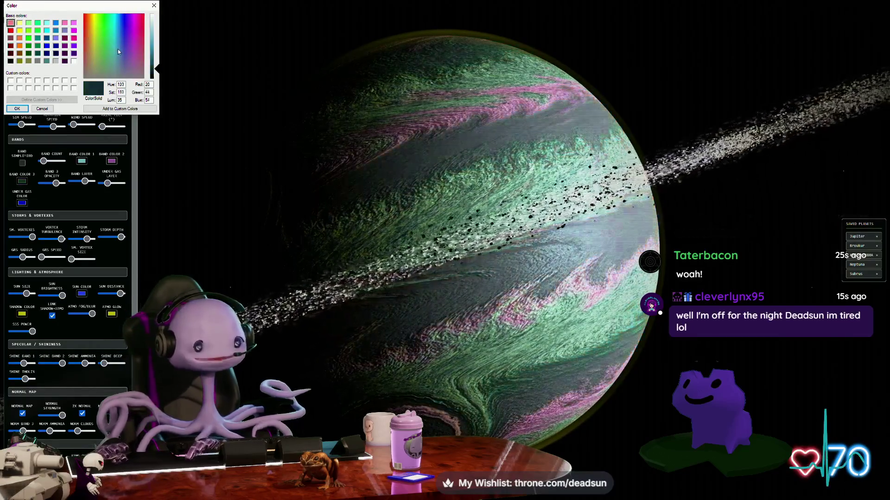
drag(120, 51, 133, 57)
key(Escape)
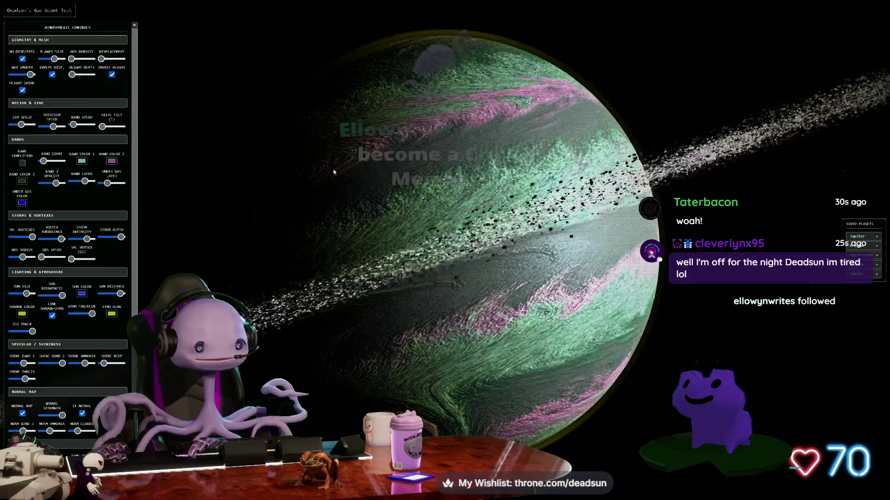
Rotate the planet and change the second band colour to bright green.
mouse_move(260, 237)
mouse_down()
mouse_move(354, 201)
mouse_move(353, 171)
mouse_move(349, 181)
mouse_up()
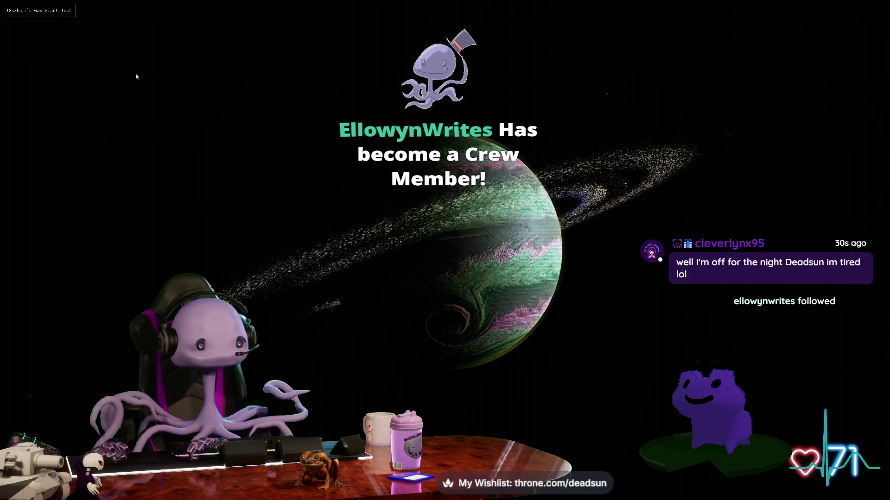
click(112, 162)
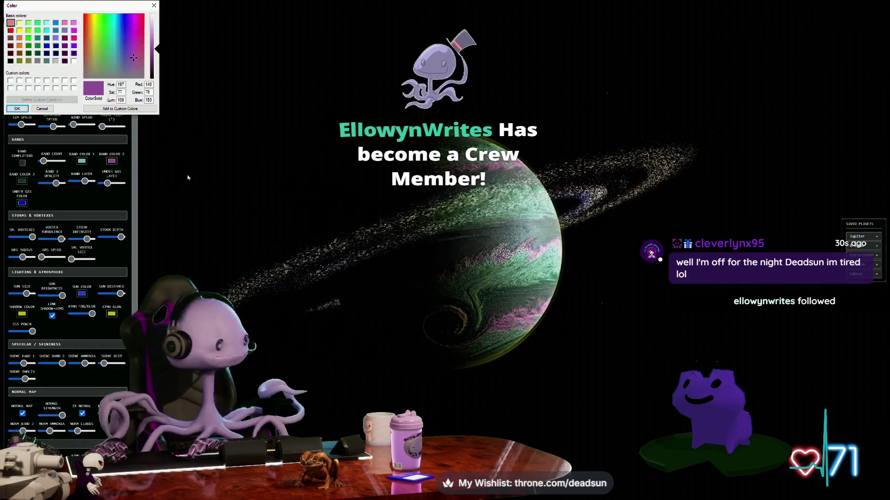
drag(109, 52, 108, 23)
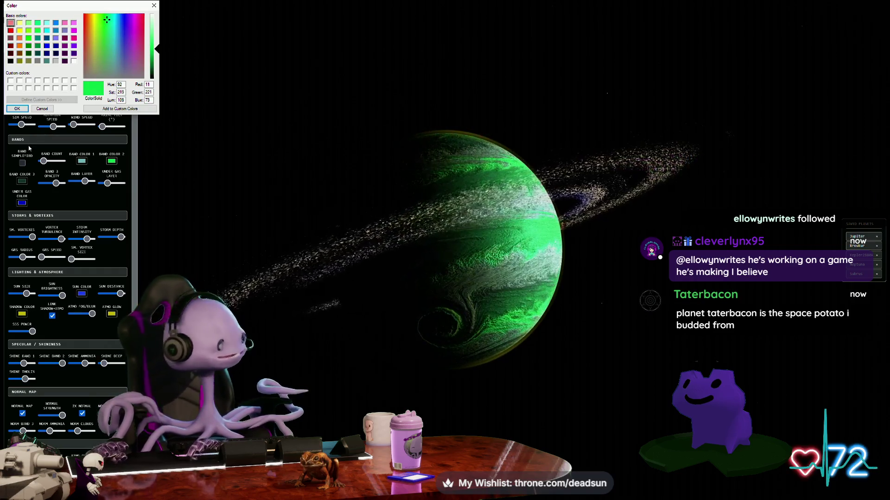
Apply bright green to the second band, then orbit to see the ring edge-on.
click(17, 109)
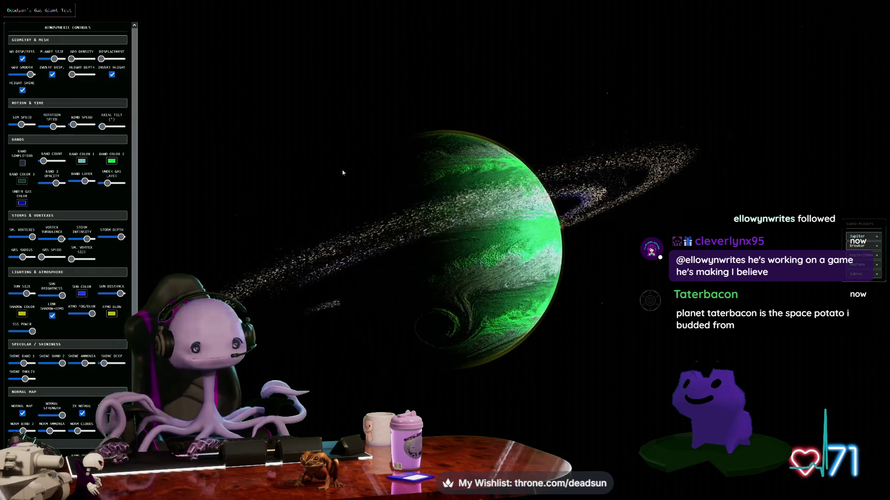
scroll(481, 250, up, 5)
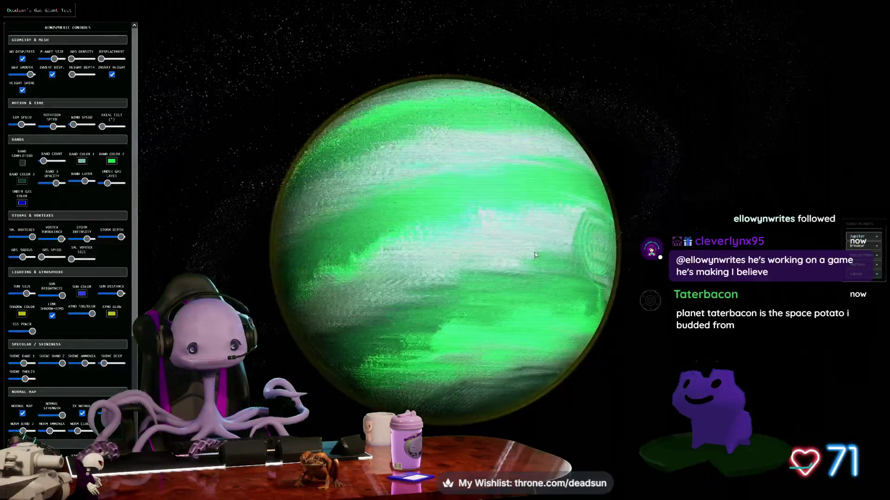
scroll(406, 237, up, 5)
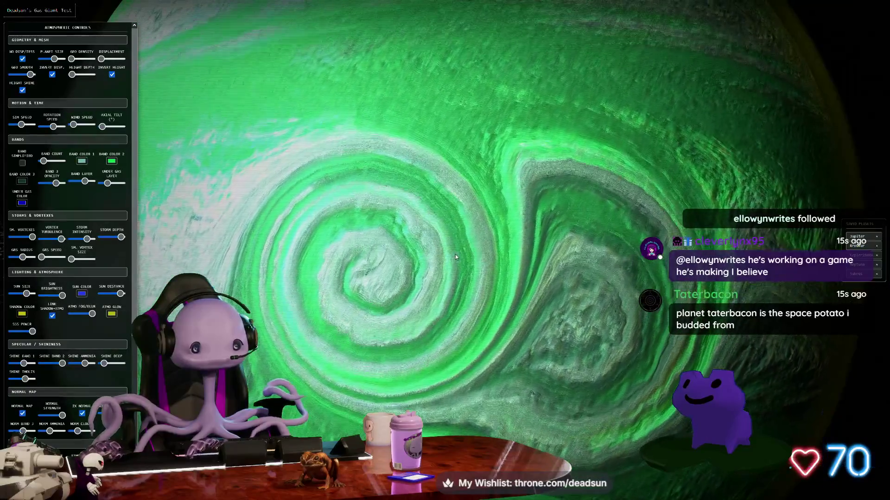
scroll(454, 261, down, 5)
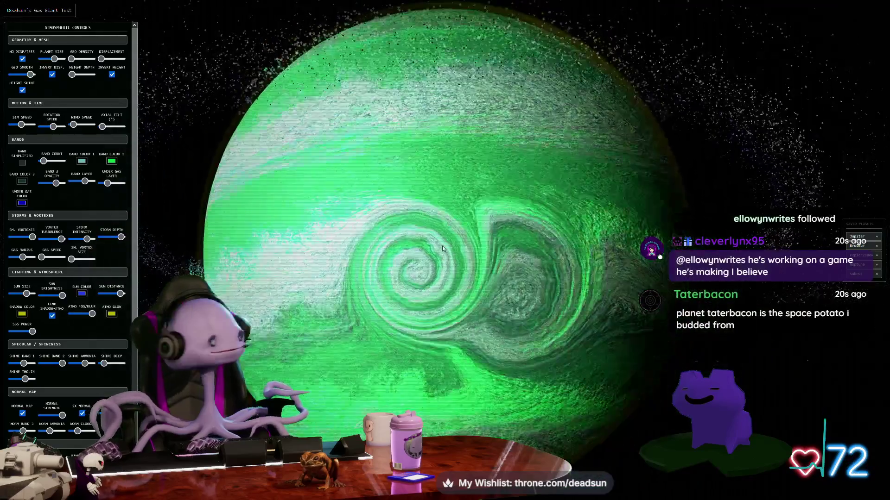
drag(443, 248, 445, 221)
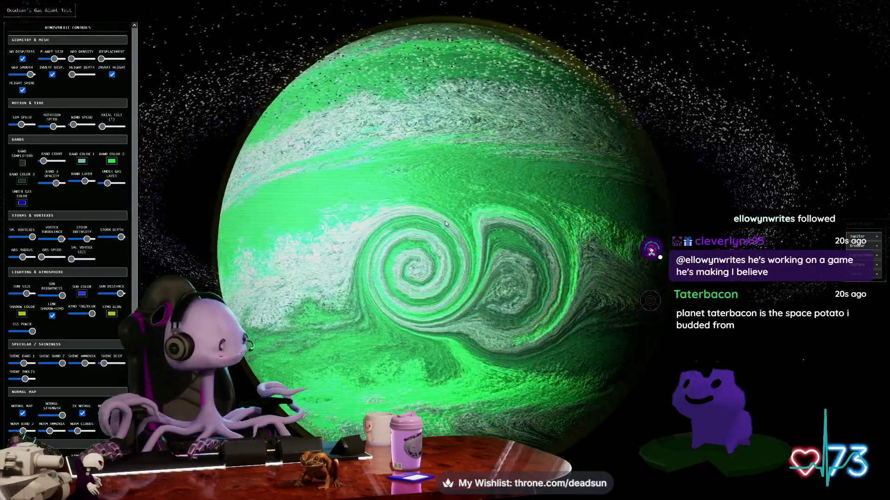
key(h)
Orbit to the planet's dark side and back, tilting so the ring appears as an ellipse.
scroll(443, 249, down, 5)
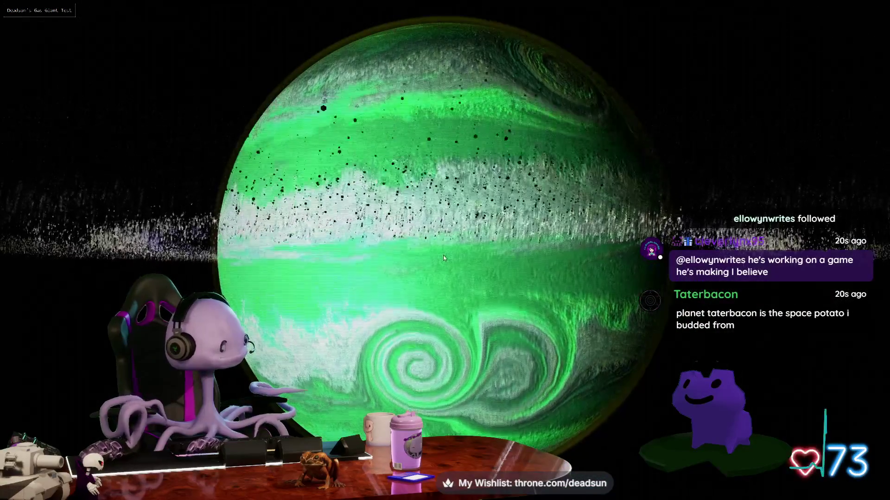
mouse_move(440, 237)
mouse_down()
mouse_move(502, 229)
mouse_move(374, 232)
mouse_move(294, 186)
mouse_up()
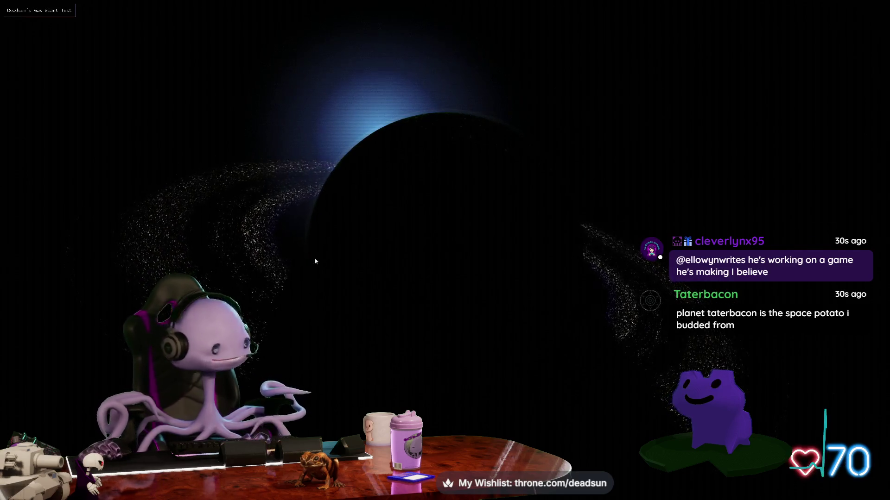
drag(387, 262, 474, 242)
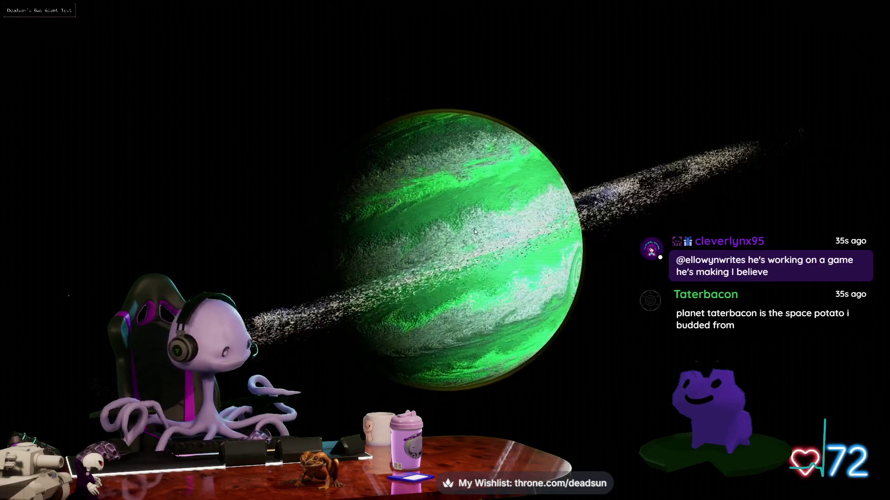
scroll(474, 229, down, 3)
drag(461, 230, 485, 271)
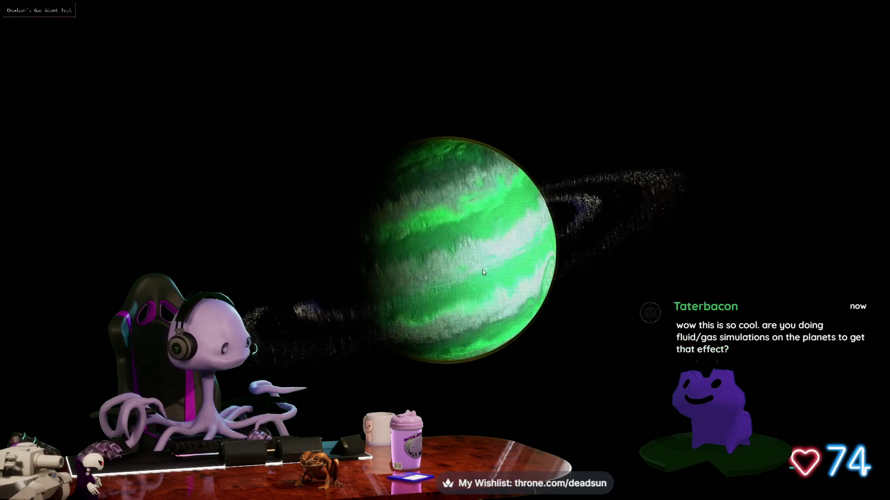
scroll(427, 225, up, 5)
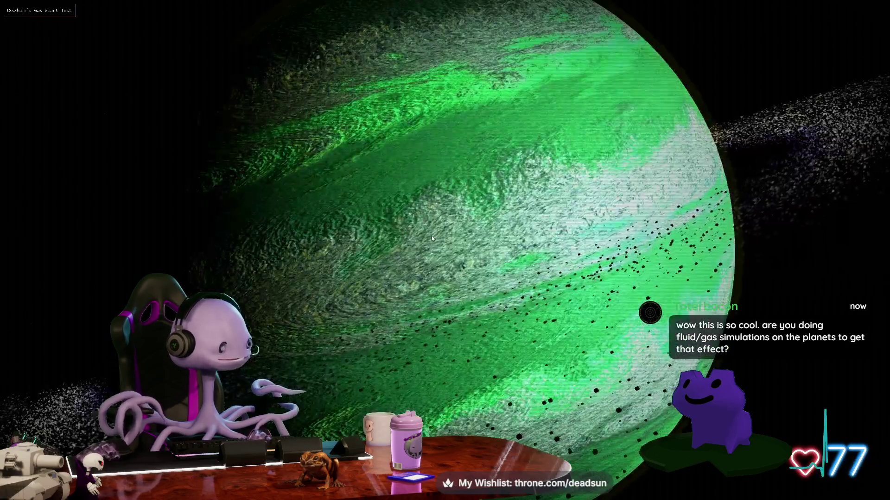
scroll(431, 237, up, 5)
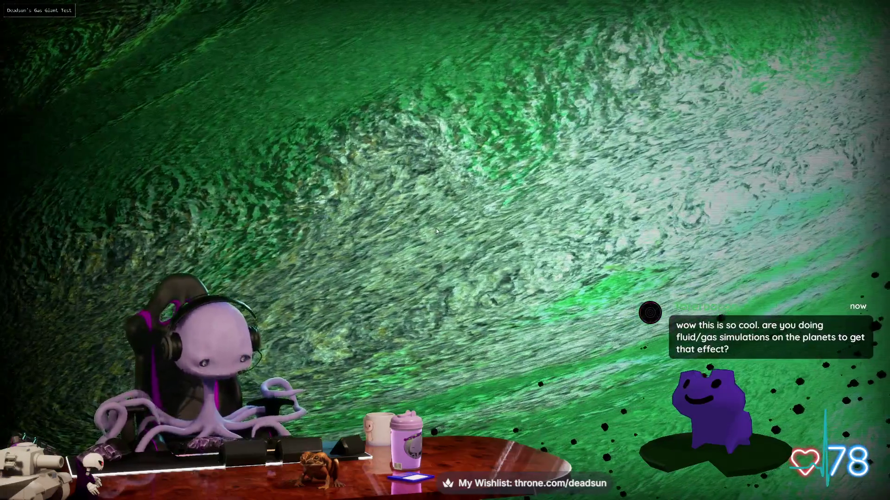
mouse_move(8, 272)
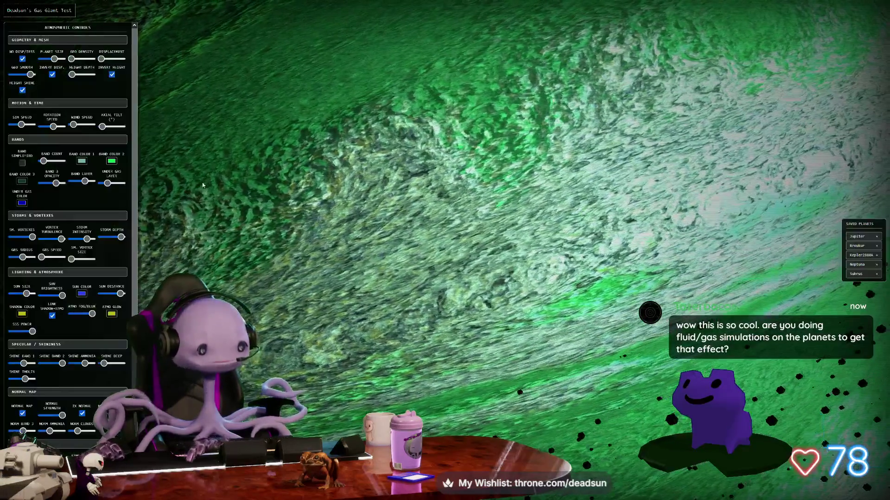
scroll(96, 343, down, 2)
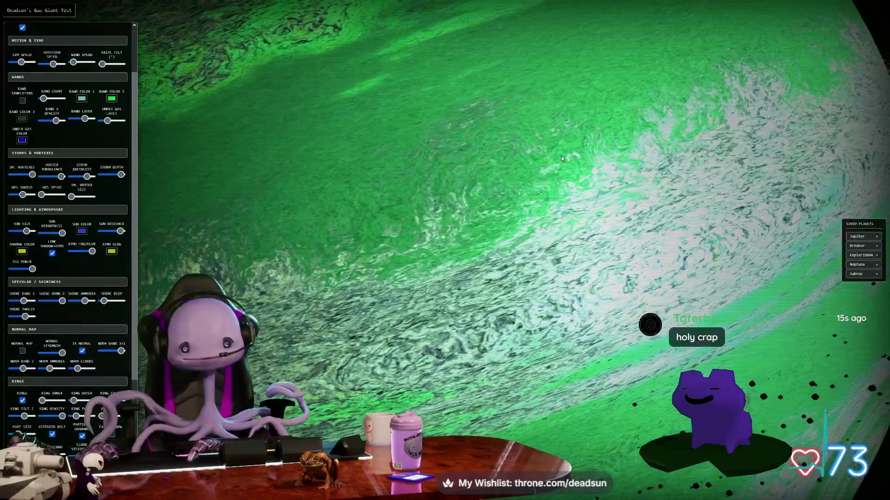
Rotate the view so the bands lie horizontal, then hide the side panels.
scroll(496, 197, up, 3)
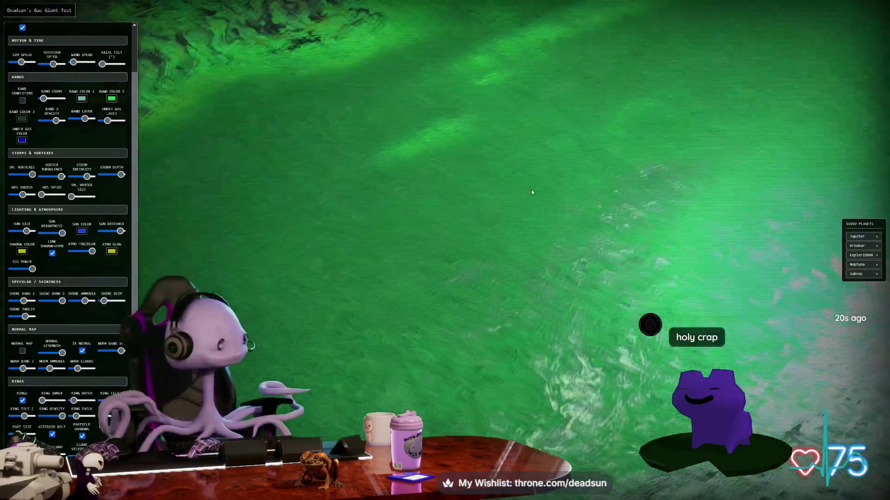
scroll(531, 190, down, 3)
scroll(596, 194, down, 5)
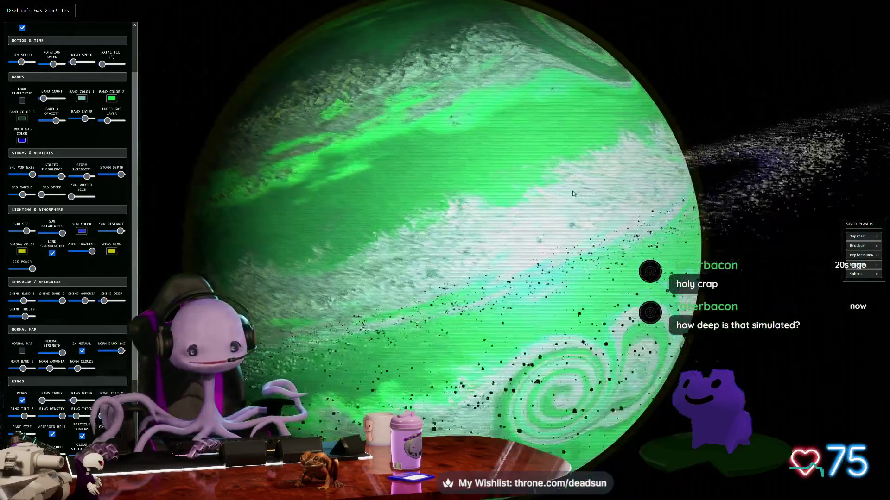
drag(574, 194, 524, 202)
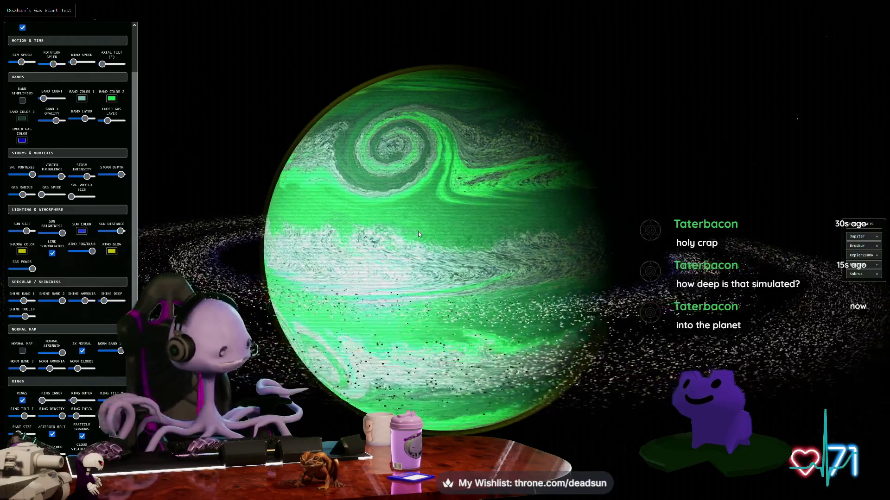
key(h)
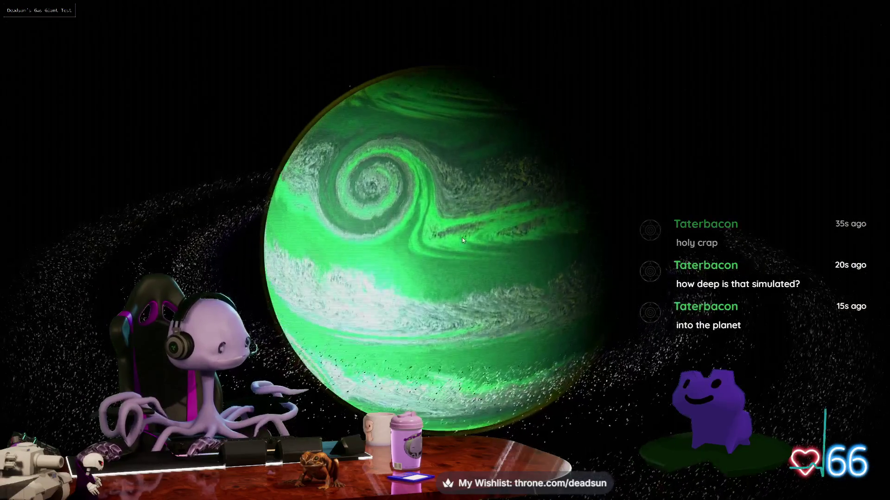
scroll(415, 217, up, 3)
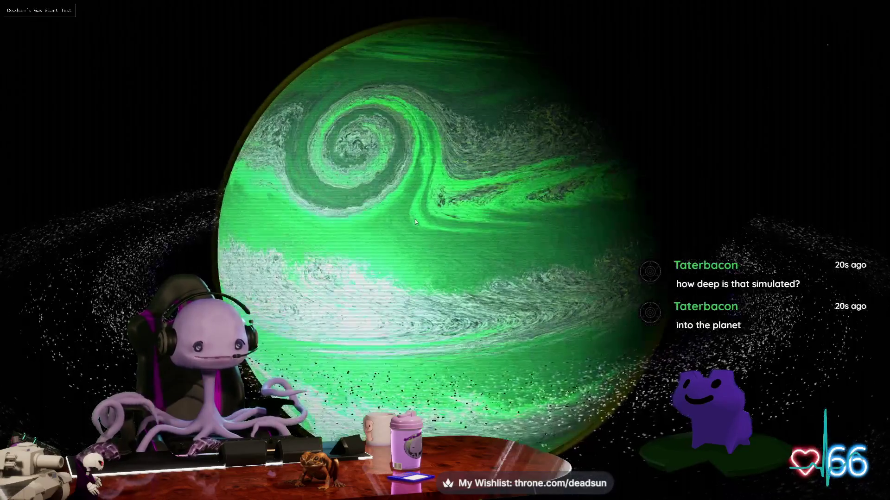
Bring the panels back and set Band Color 1 to sandy tan.
key(h)
click(82, 101)
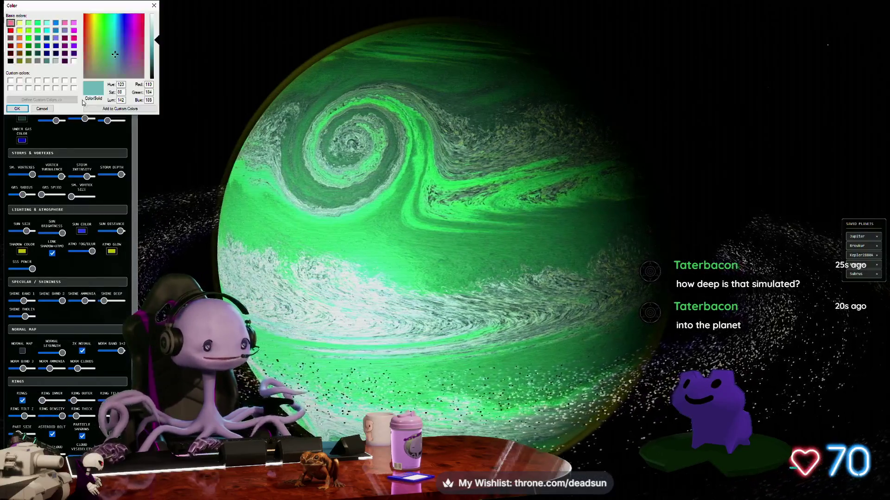
drag(101, 32, 135, 46)
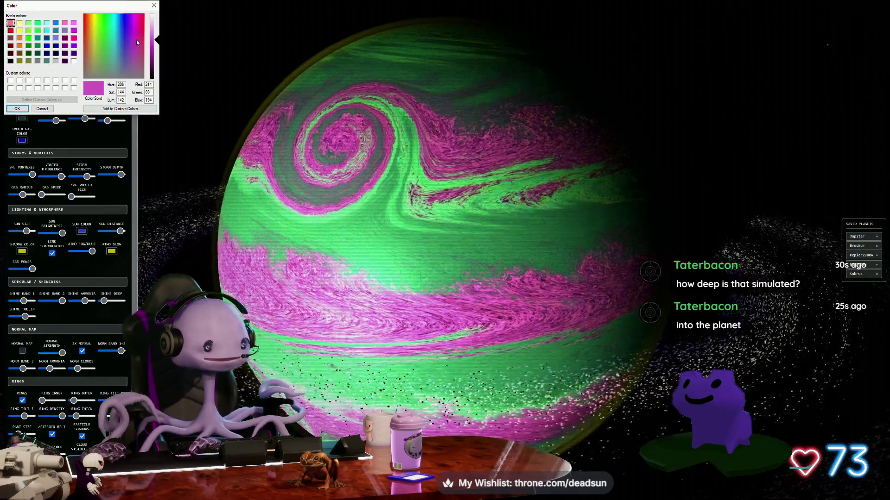
click(141, 38)
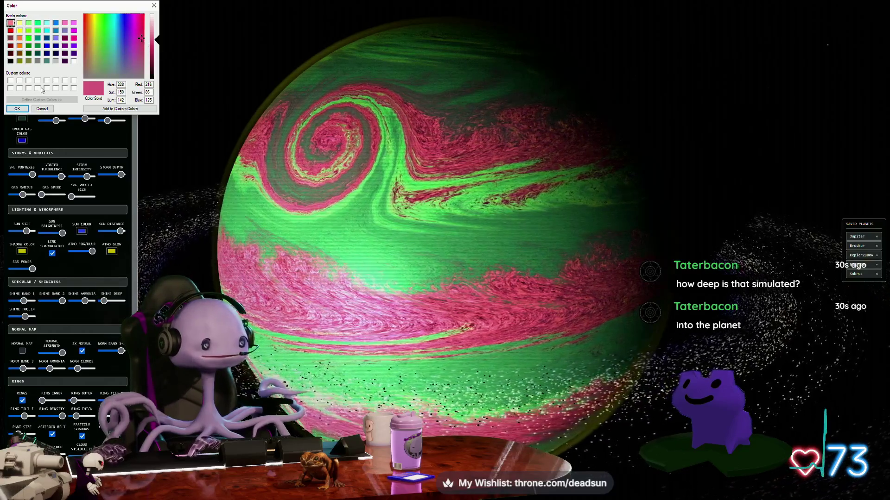
mouse_move(133, 37)
mouse_down()
mouse_move(93, 33)
mouse_move(91, 55)
mouse_up()
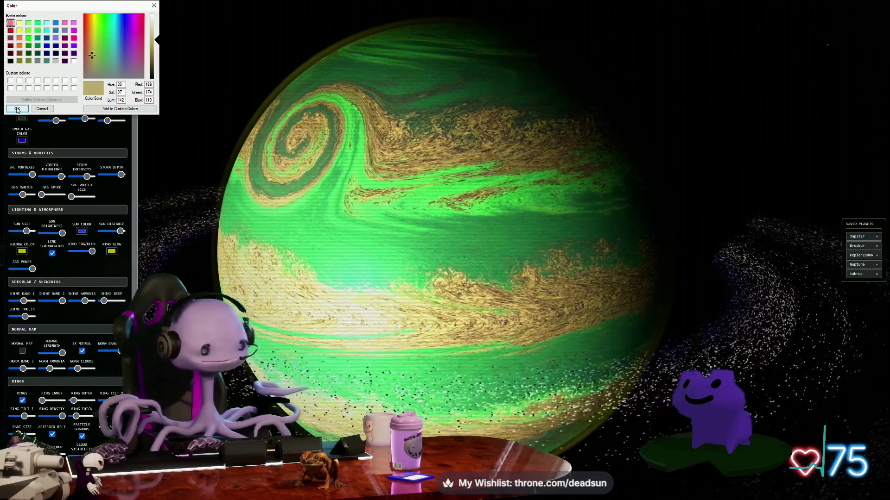
click(17, 109)
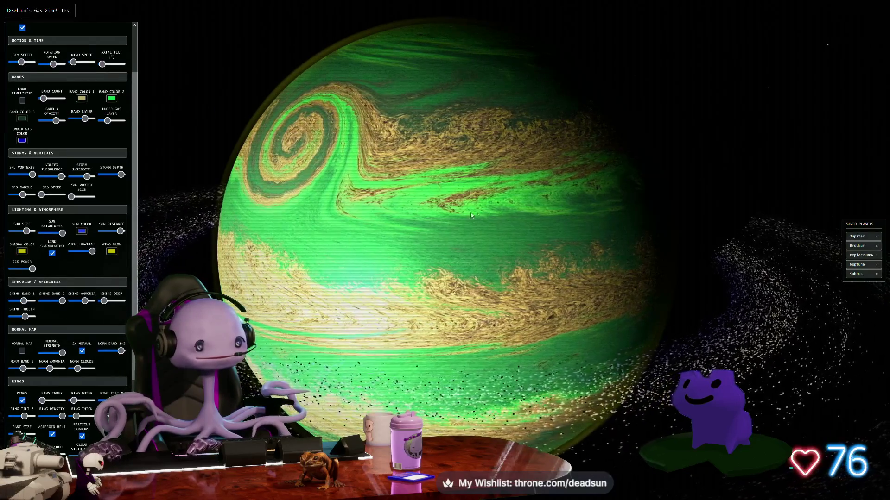
Change Band Color 2 from green to orange-red.
click(112, 99)
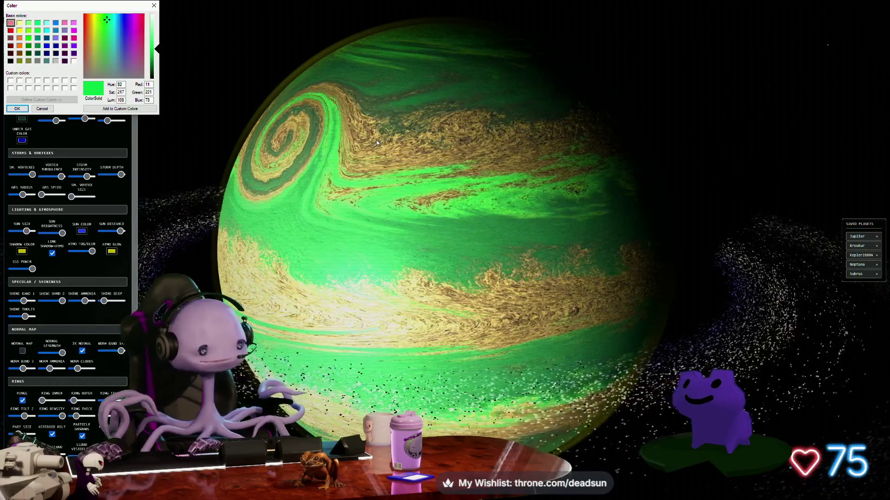
drag(91, 42, 86, 42)
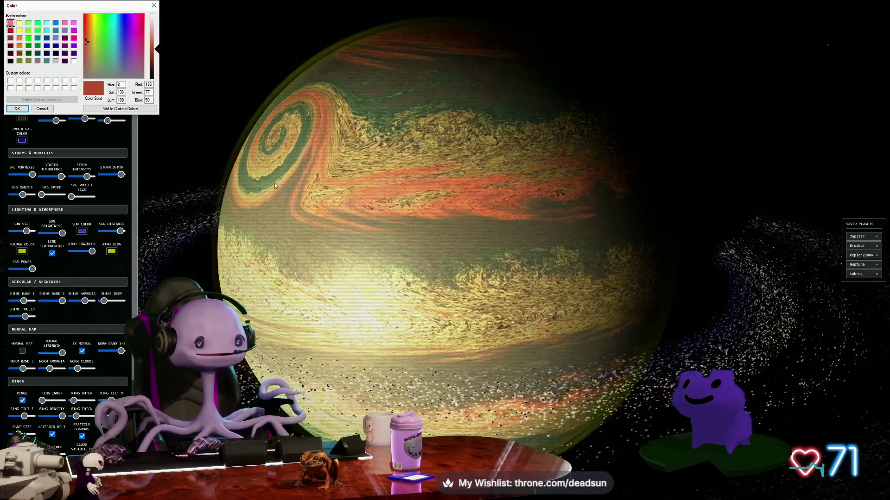
click(20, 109)
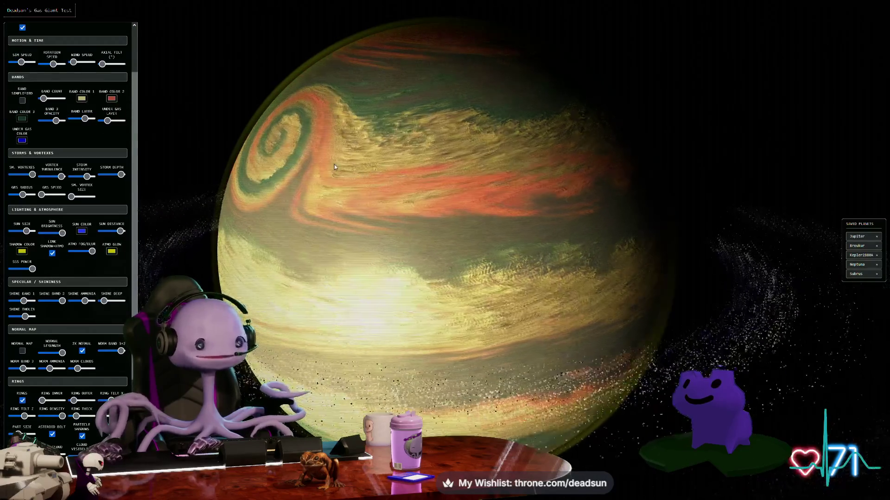
scroll(366, 172, up, 3)
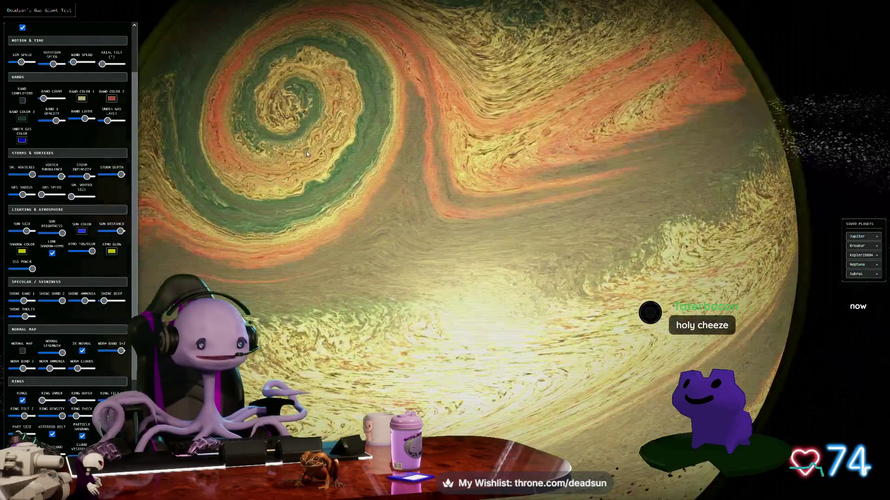
scroll(307, 152, up, 5)
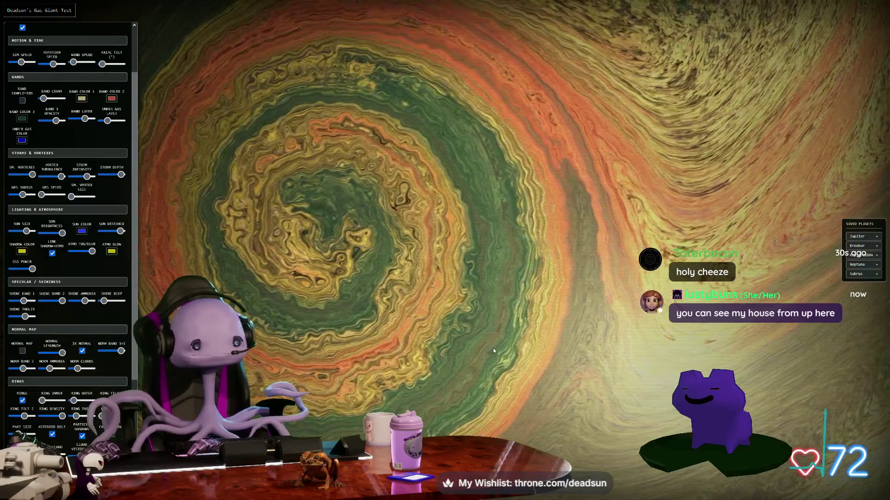
scroll(82, 436, down, 3)
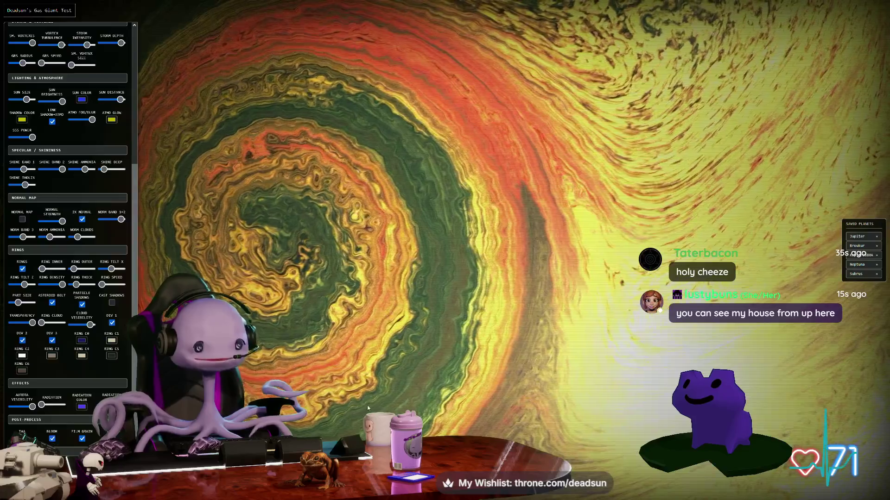
scroll(335, 377, down, 5)
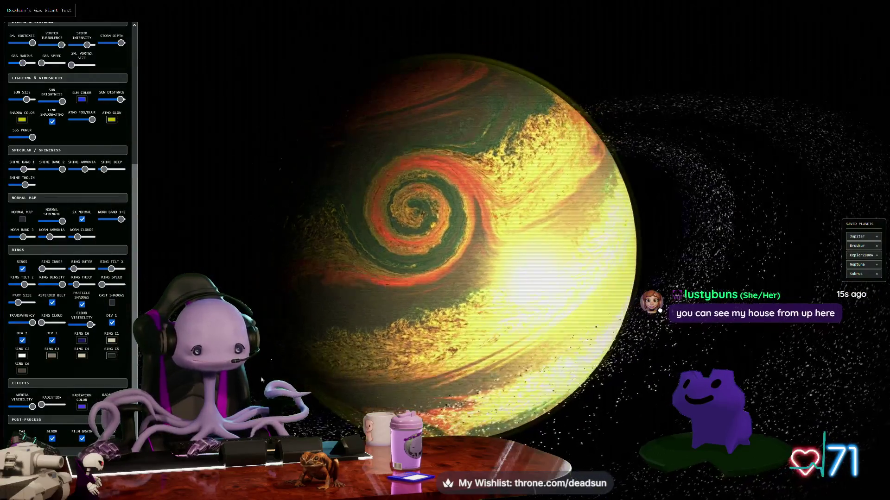
click(54, 440)
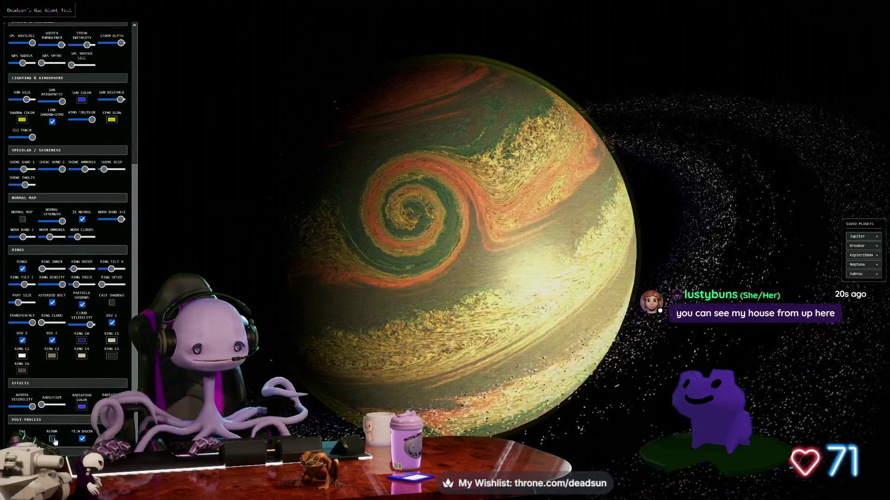
click(53, 439)
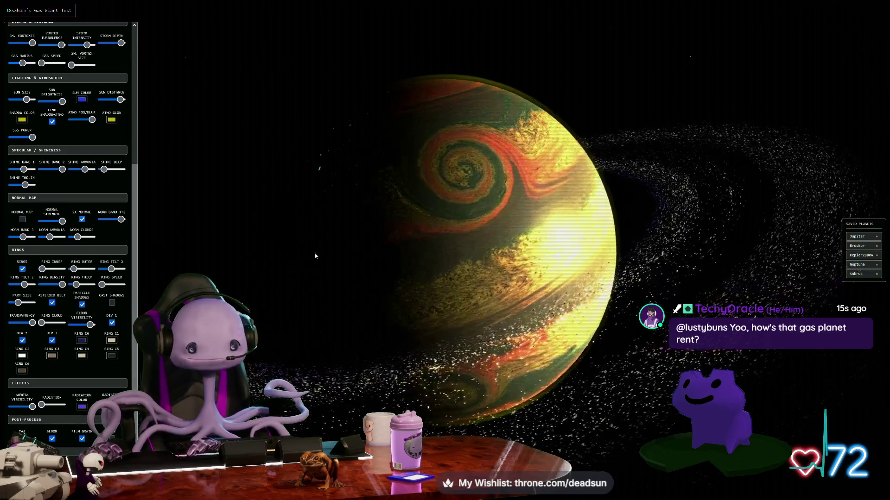
scroll(315, 256, up, 3)
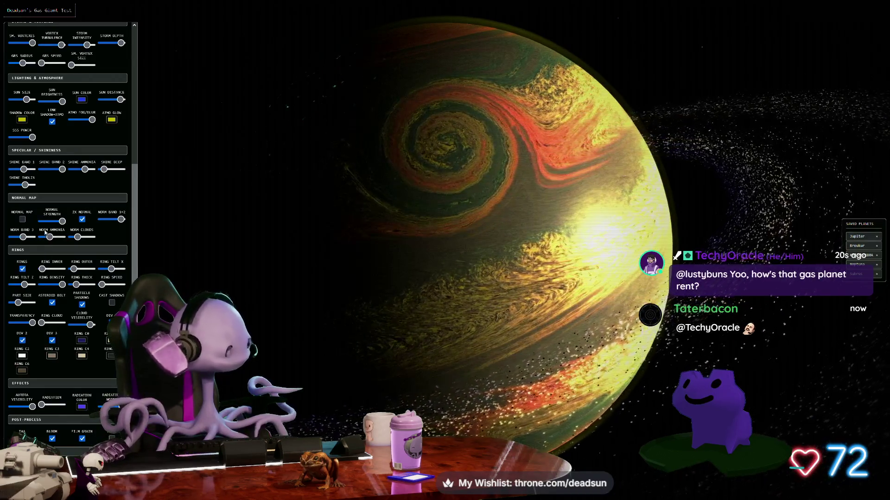
scroll(45, 233, up, 5)
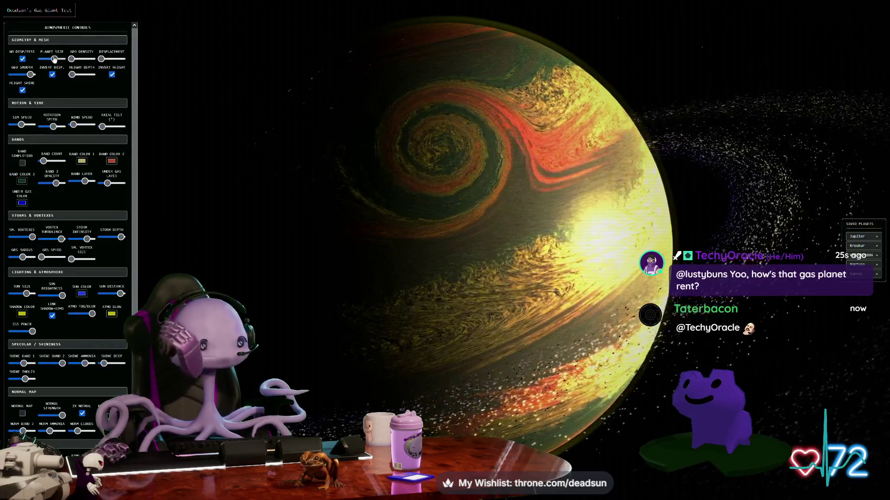
Shrink the planet with the Planet Size slider, then orbit to its night side with rings spread.
mouse_move(54, 59)
mouse_down()
mouse_move(62, 59)
mouse_move(51, 59)
mouse_up()
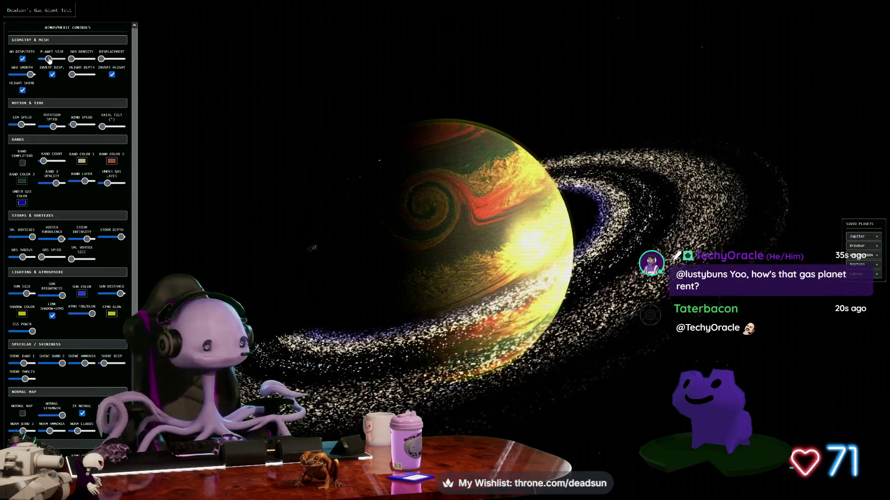
drag(48, 58, 48, 59)
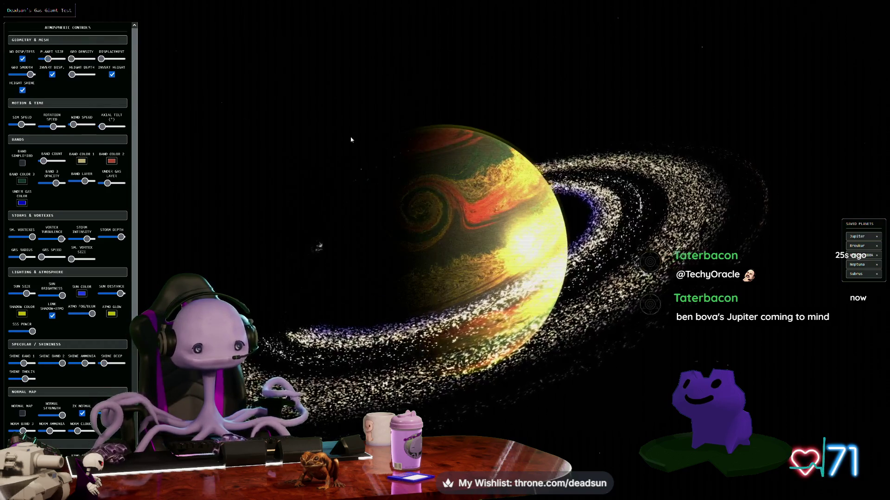
drag(422, 136, 501, 114)
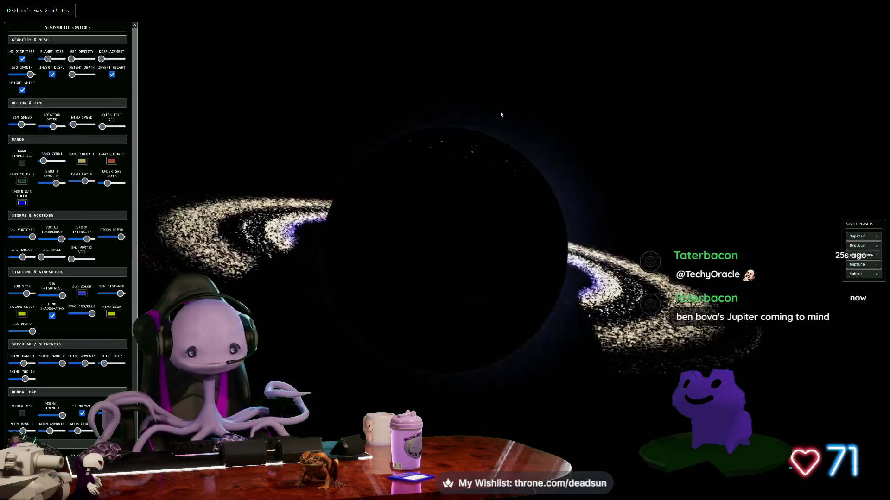
drag(565, 293, 582, 309)
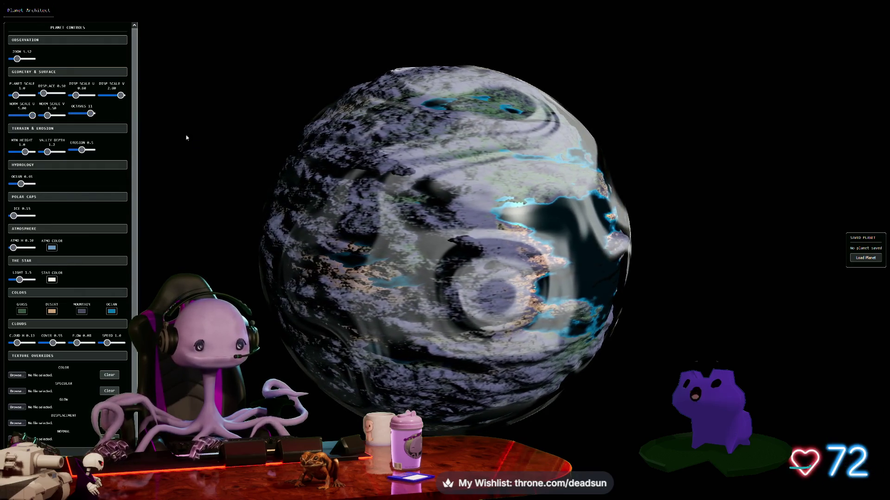
Drop NORM SCALE U to 0.80 and DISP SCALE V to 0.20, then raise V to 0.80, U to 2.20.
drag(32, 116, 16, 116)
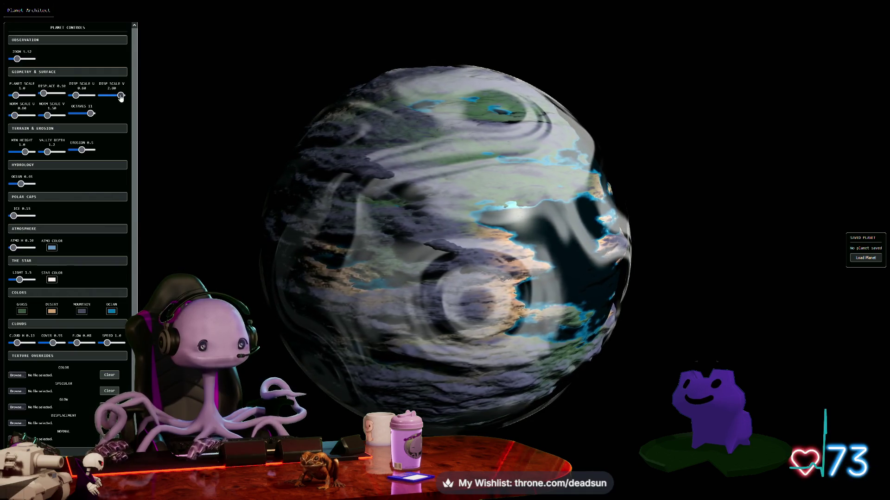
drag(120, 97, 101, 99)
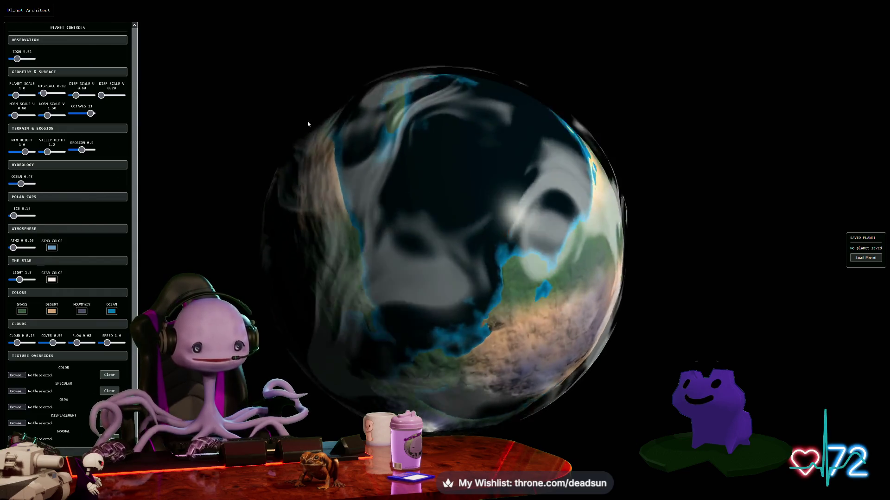
mouse_move(308, 124)
mouse_down()
mouse_move(294, 155)
mouse_move(341, 160)
mouse_up()
drag(101, 96, 106, 95)
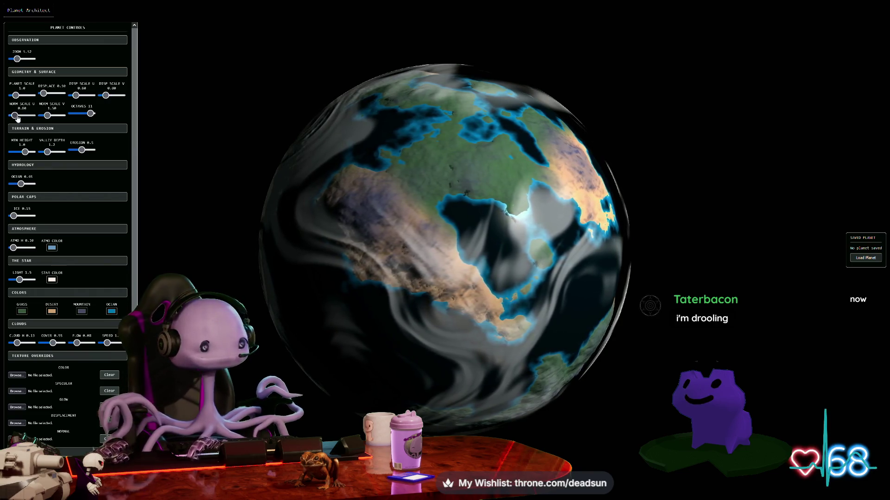
drag(17, 117, 20, 117)
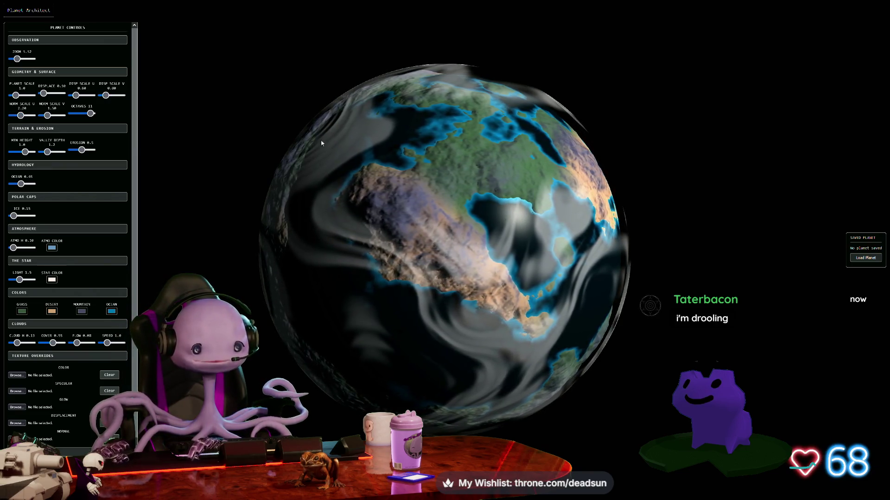
scroll(438, 149, up, 5)
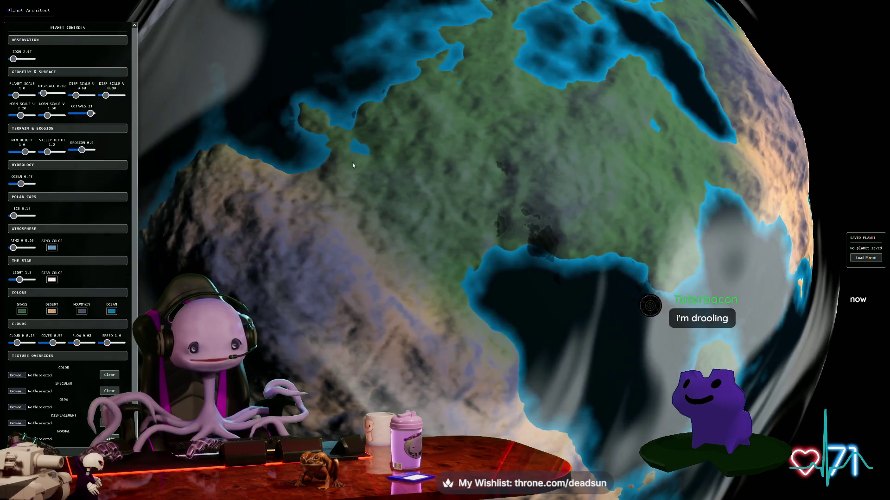
Zoom in on the continents, lower the Octaves slider for smoother land, then zoom back out.
scroll(380, 195, up, 3)
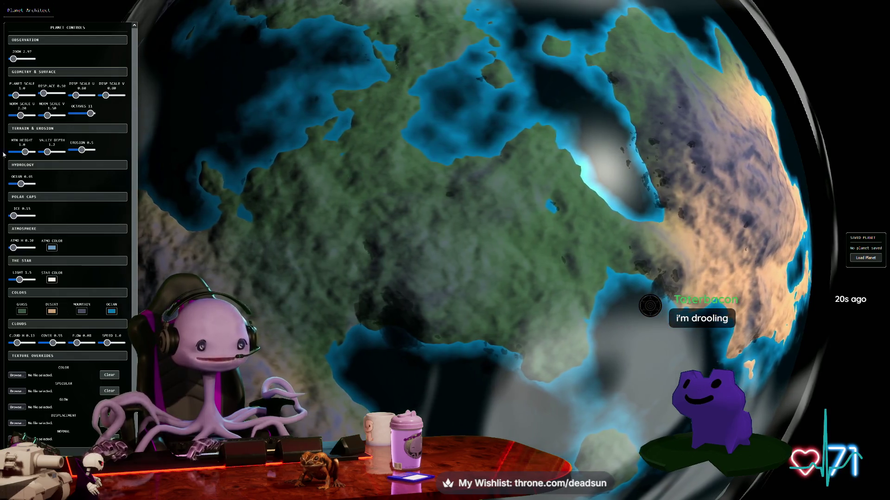
mouse_move(90, 113)
mouse_down()
mouse_move(83, 116)
mouse_move(92, 114)
mouse_up()
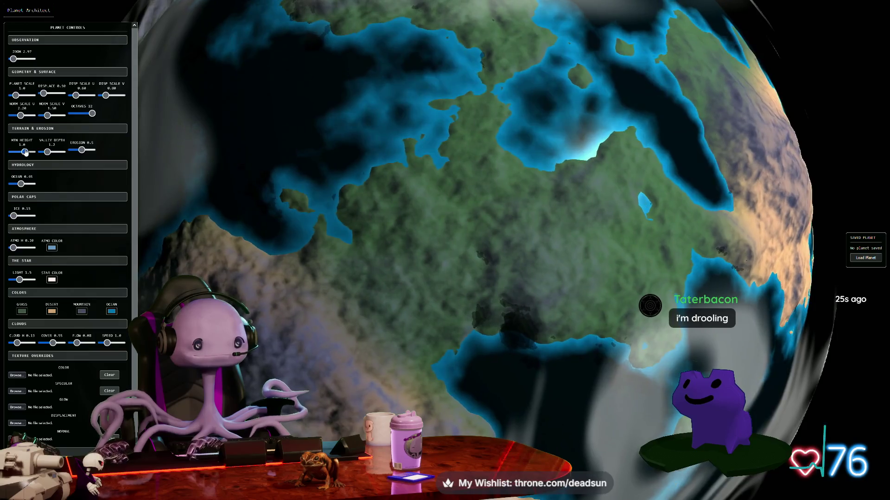
scroll(375, 232, down, 5)
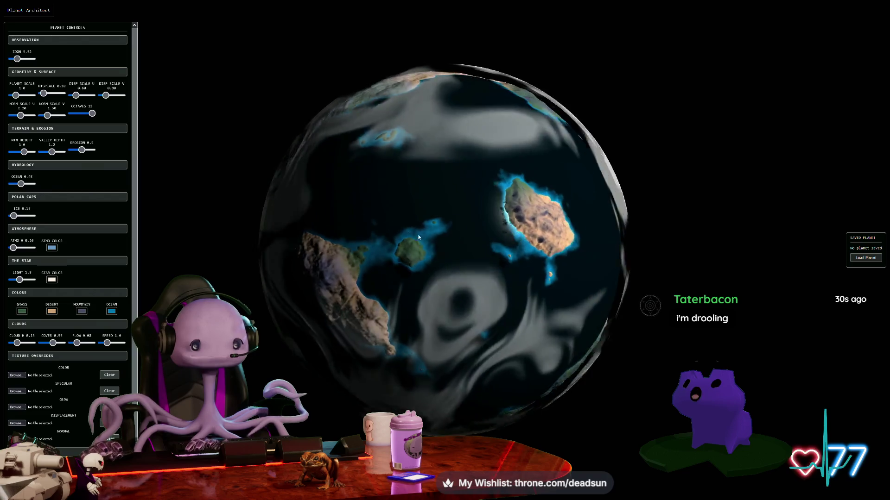
mouse_move(308, 145)
mouse_down()
mouse_move(321, 136)
mouse_move(296, 235)
mouse_up()
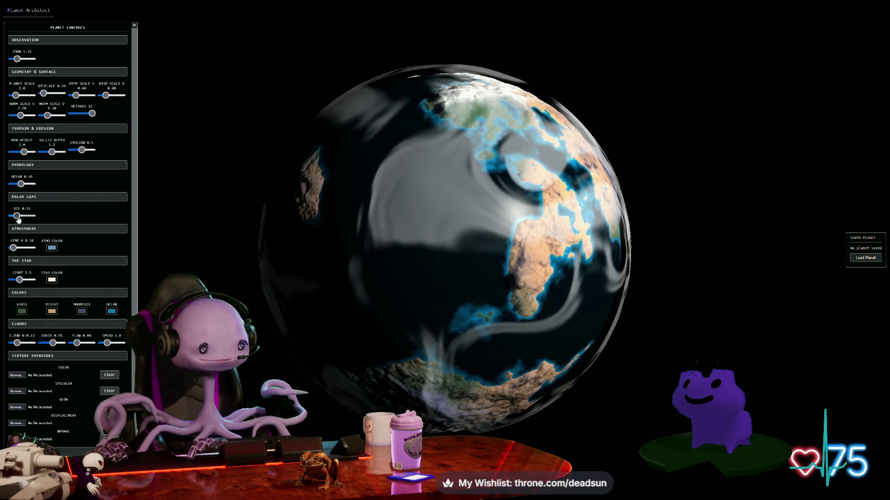
drag(15, 217, 42, 222)
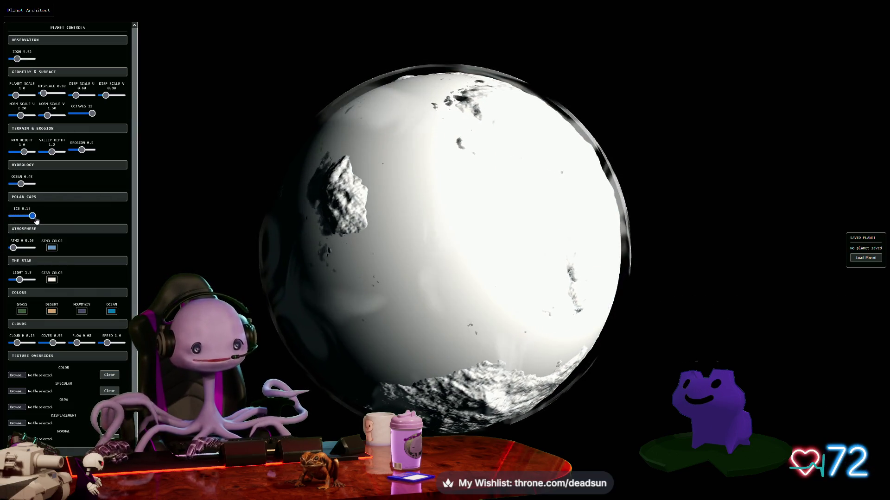
mouse_move(296, 218)
mouse_down()
mouse_move(278, 241)
mouse_move(301, 232)
mouse_move(287, 251)
mouse_move(302, 242)
mouse_up()
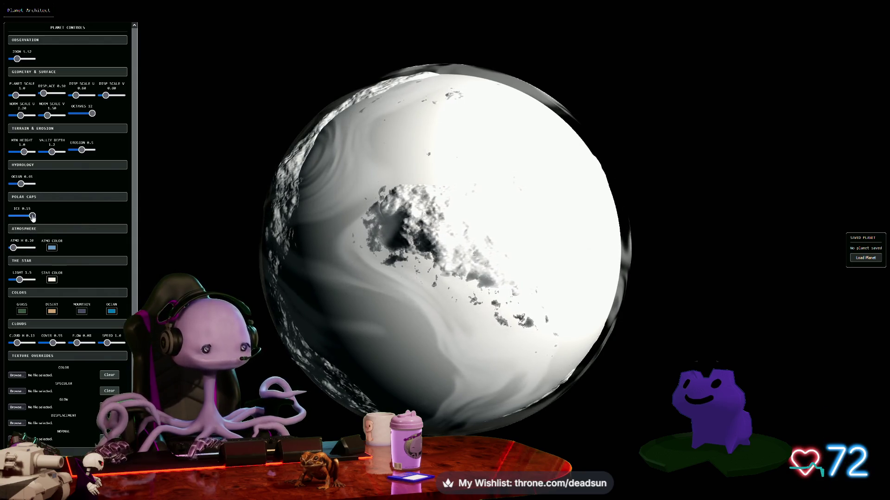
drag(30, 216, 19, 217)
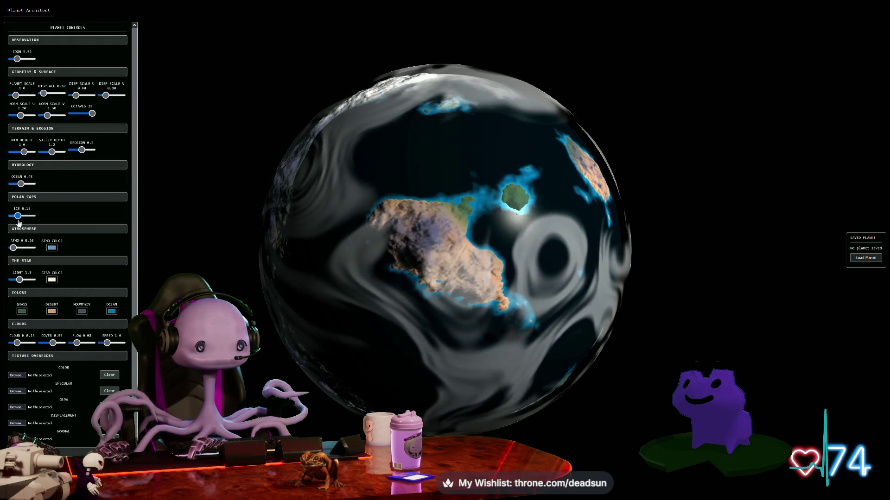
drag(274, 239, 293, 213)
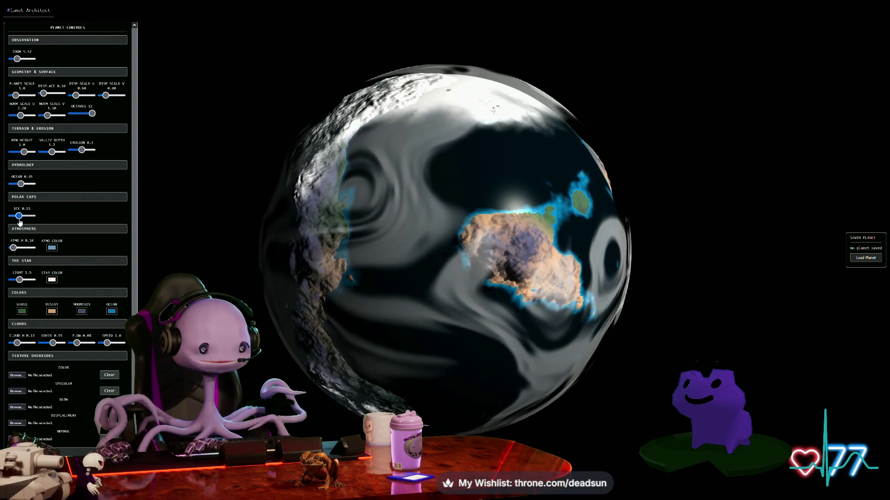
drag(297, 180, 259, 188)
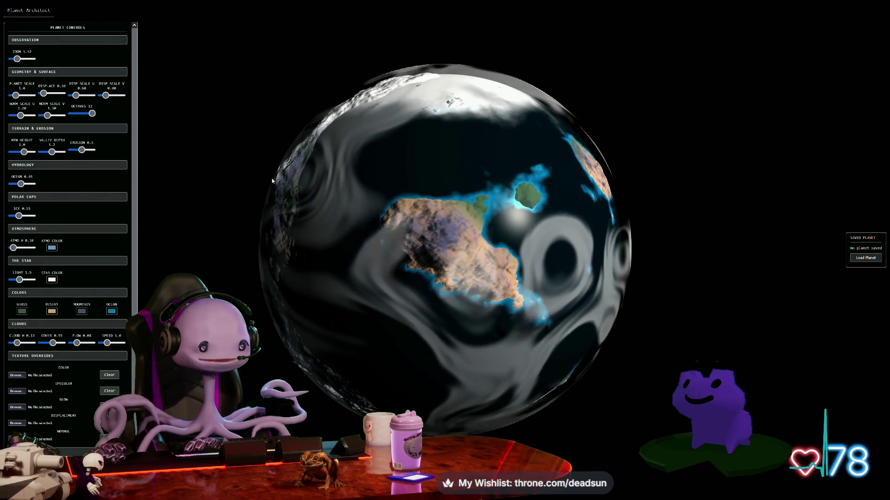
mouse_move(234, 263)
mouse_down()
mouse_move(284, 164)
mouse_move(280, 99)
mouse_move(284, 119)
mouse_move(243, 182)
mouse_move(259, 218)
mouse_move(76, 275)
mouse_up()
Pick a dark blue for the GRASS colour swatch and confirm it.
scroll(46, 303, down, 2)
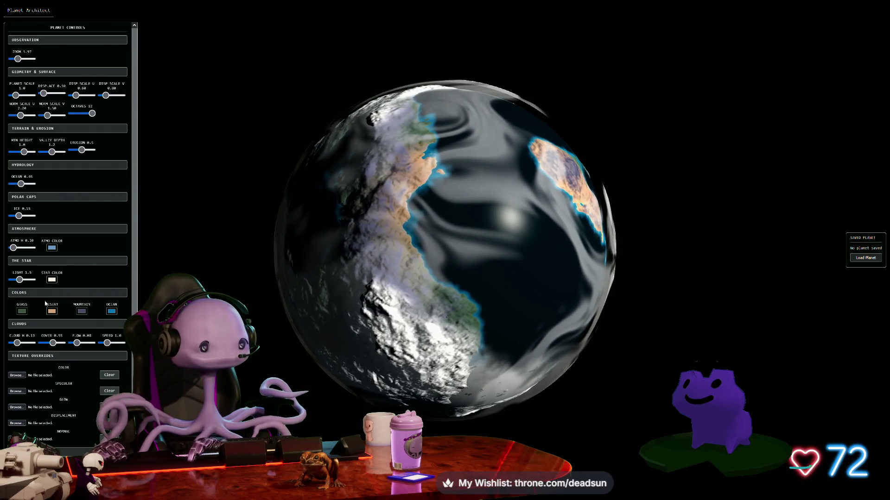
click(22, 312)
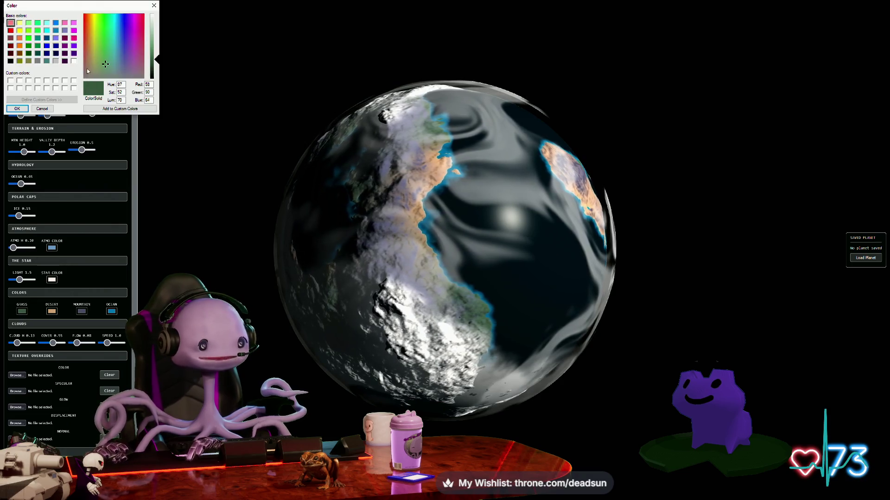
click(125, 29)
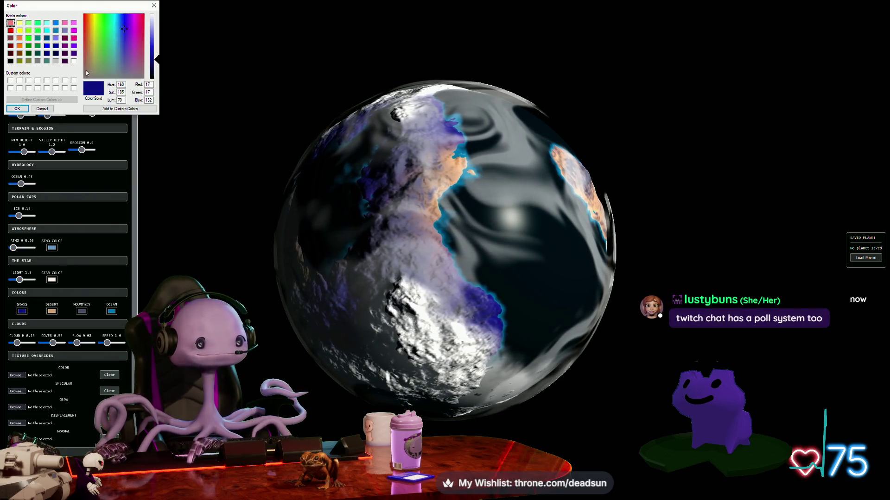
click(17, 109)
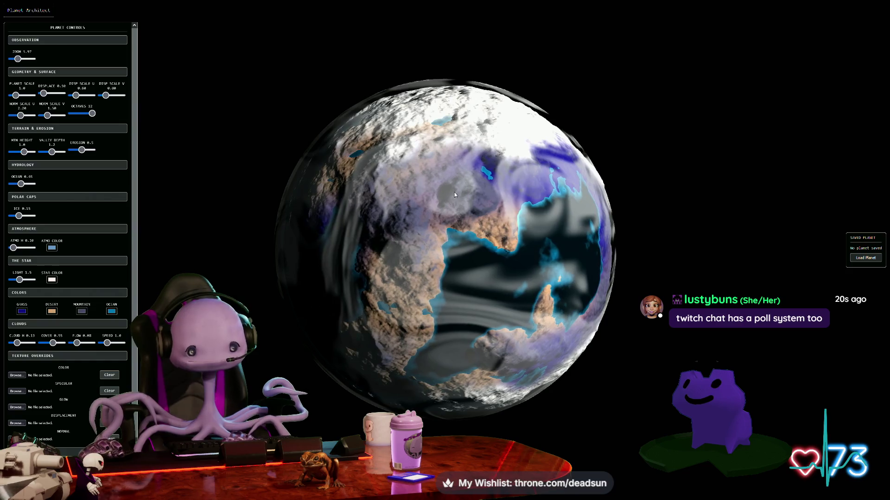
scroll(327, 376, down, 2)
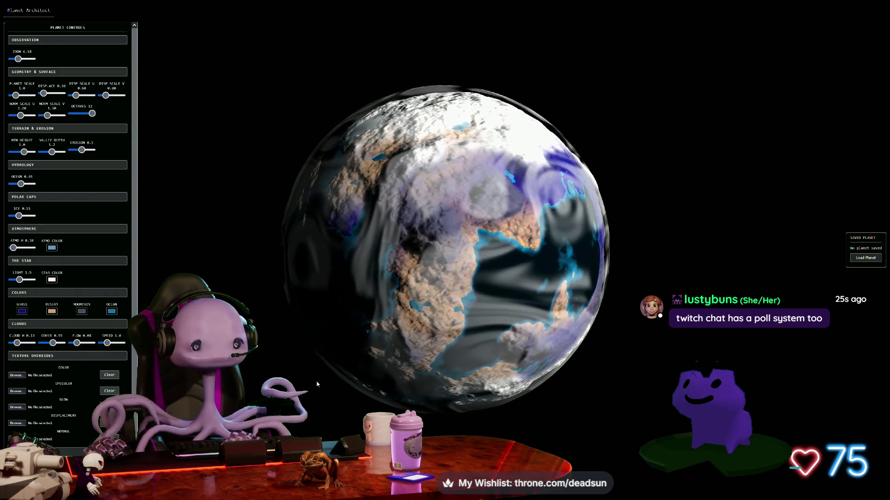
drag(352, 380, 394, 256)
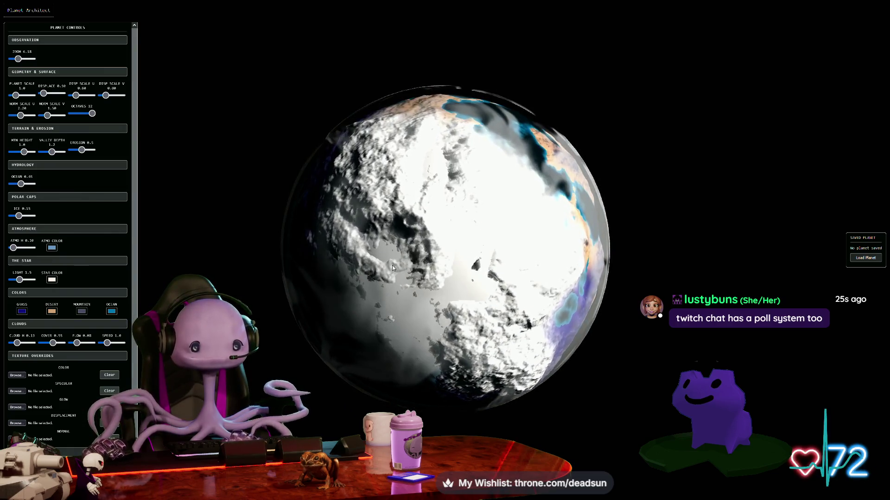
scroll(398, 274, down, 7)
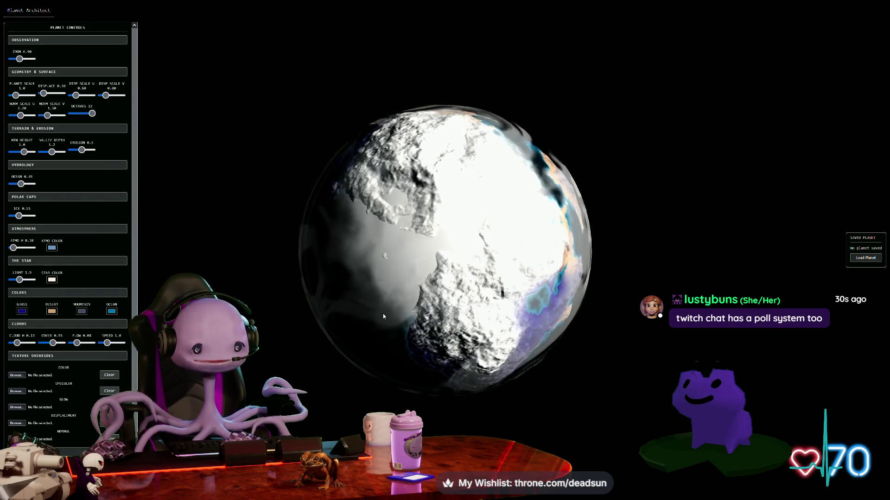
drag(383, 313, 370, 392)
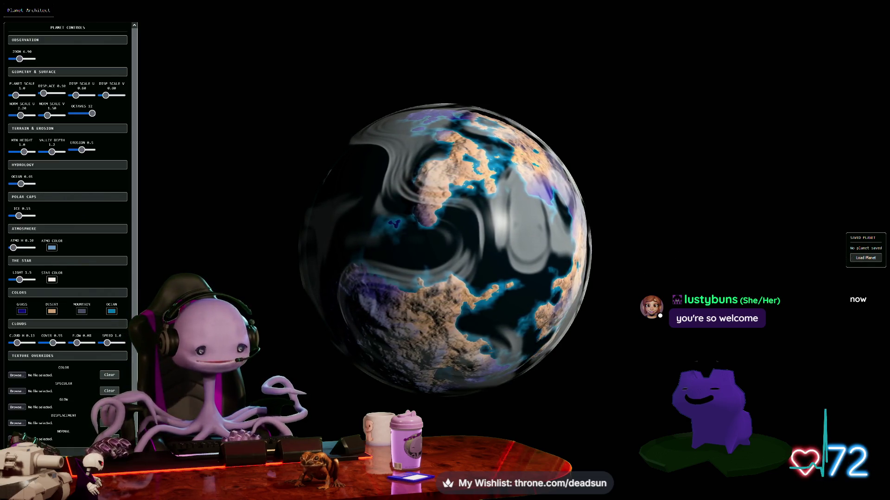
scroll(388, 379, up, 5)
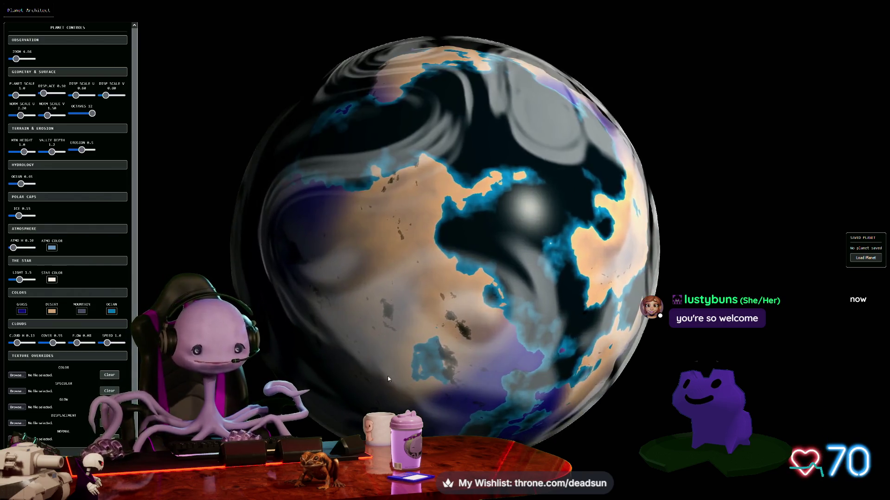
scroll(388, 379, up, 5)
scroll(388, 369, down, 2)
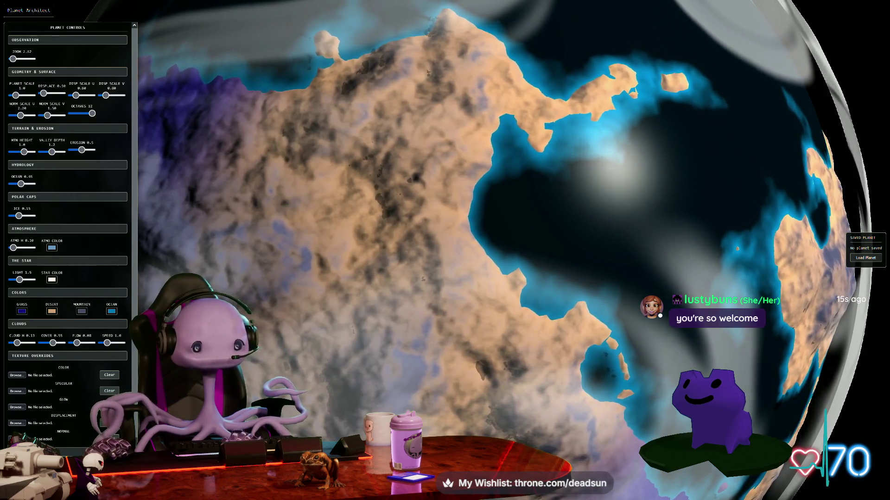
scroll(438, 396, down, 6)
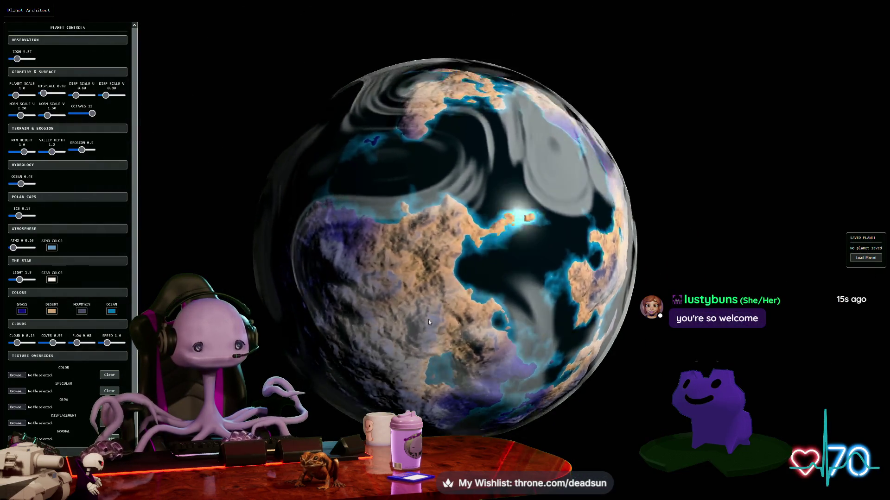
drag(443, 349, 522, 347)
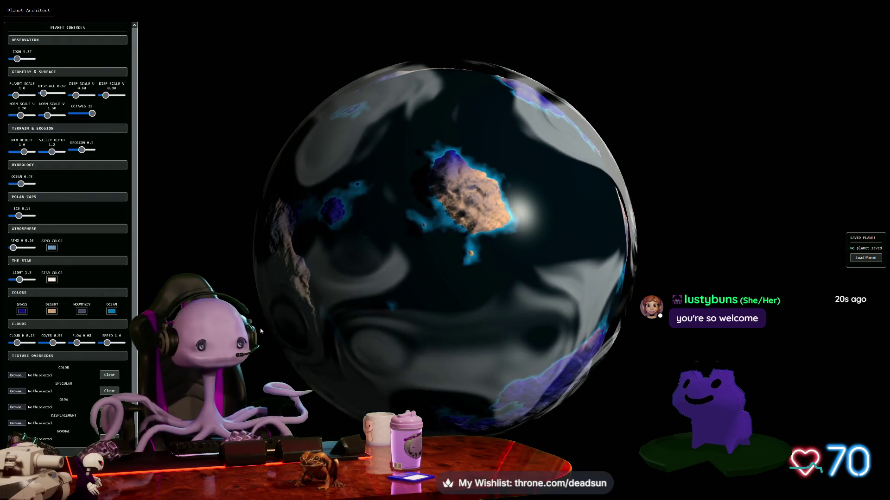
Set the OCEAN colour to bright green.
click(113, 313)
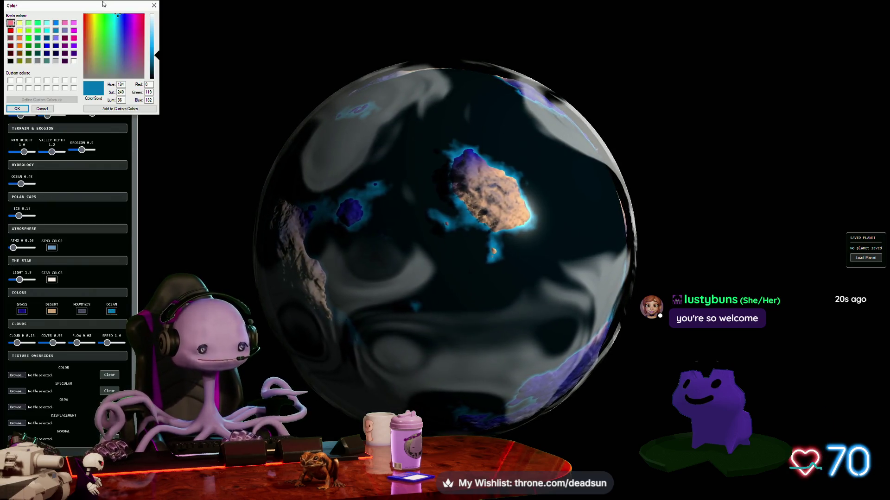
click(125, 35)
drag(132, 38, 107, 17)
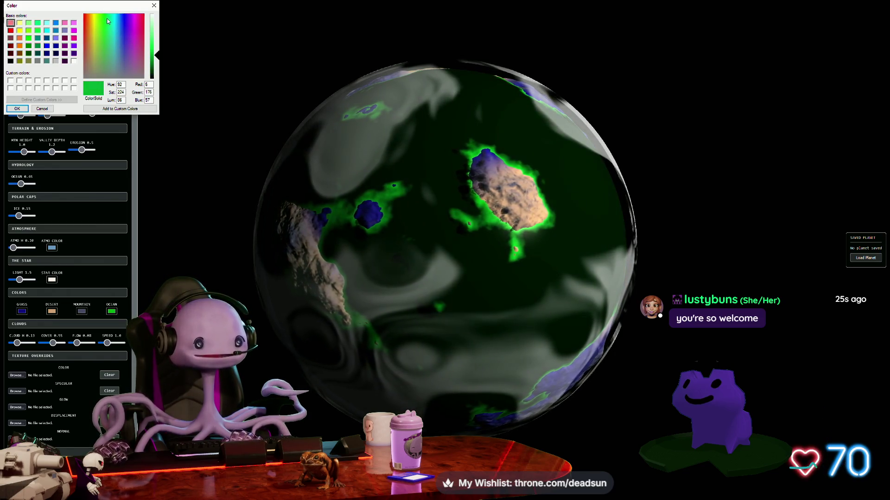
key(Return)
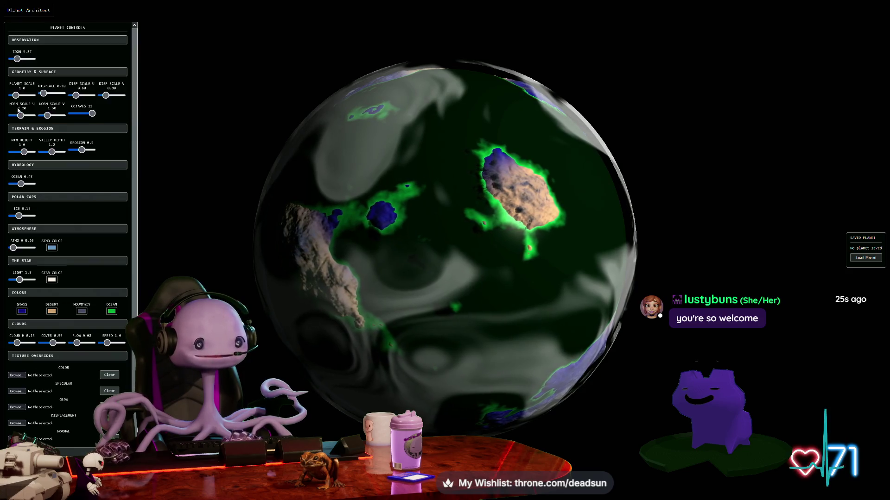
Set the DESERT colour to purple.
click(52, 312)
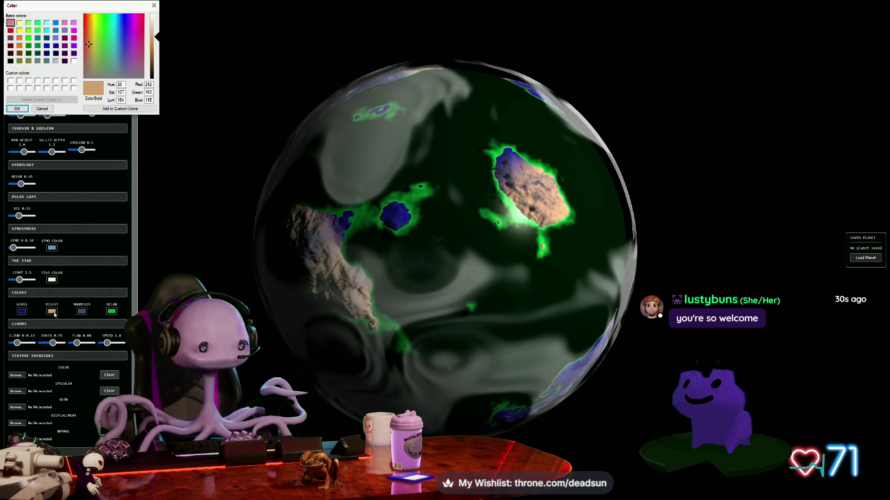
drag(89, 45, 129, 49)
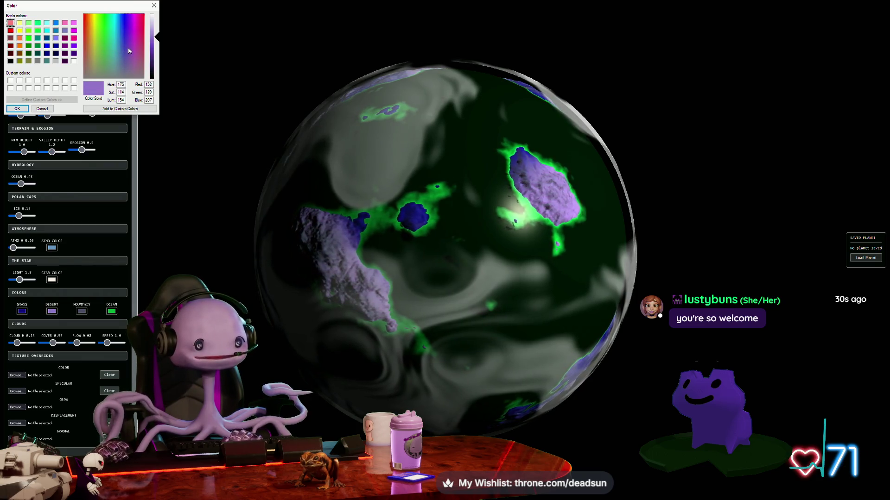
click(18, 110)
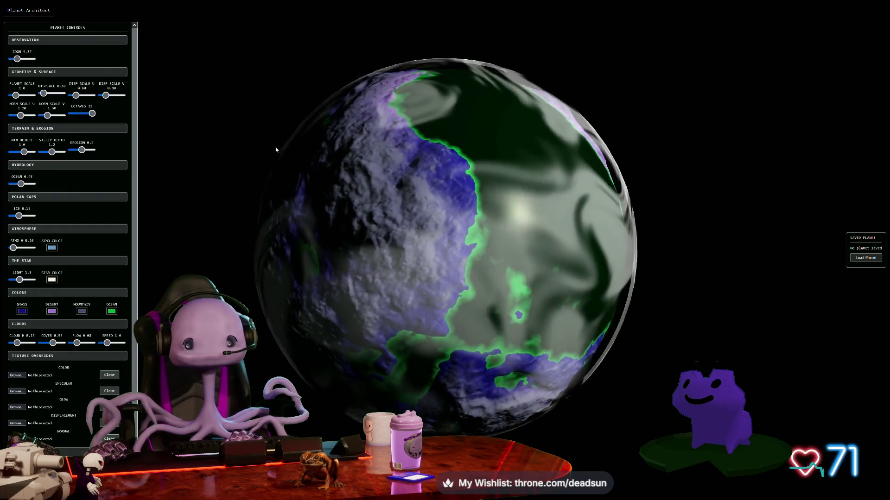
Scroll the control panel down to the ocean and cloud sliders, then back up.
scroll(209, 259, down, 3)
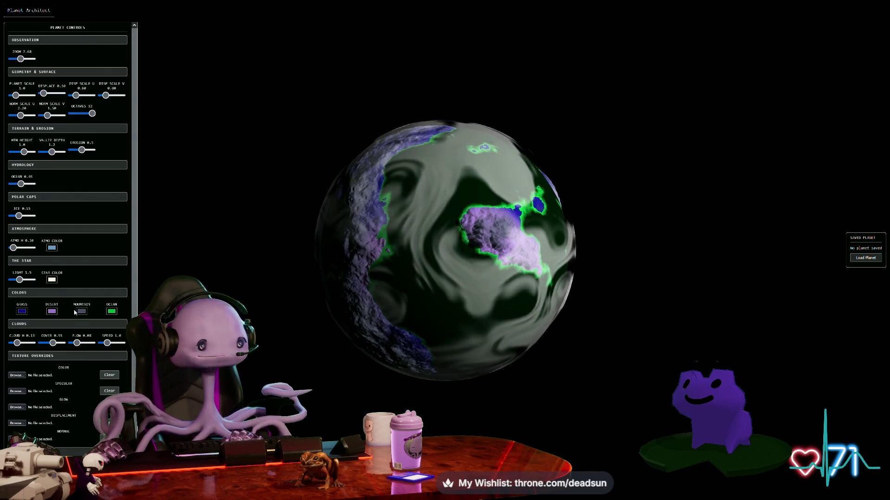
scroll(133, 380, down, 1)
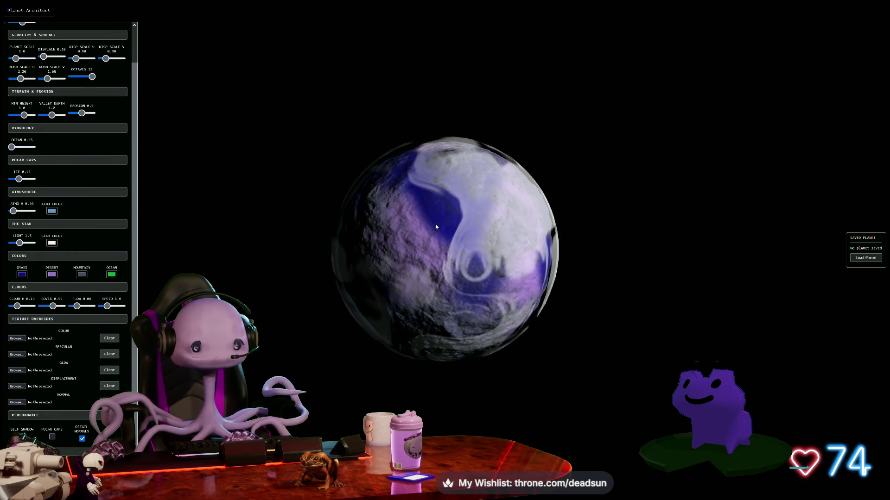
scroll(312, 253, up, 3)
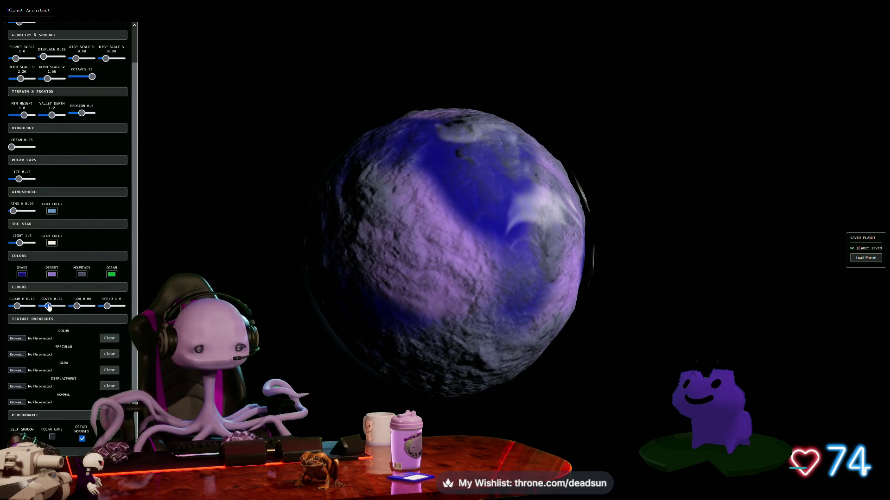
Change the grass swatch colour to an olive-grey.
click(22, 276)
drag(109, 32, 92, 71)
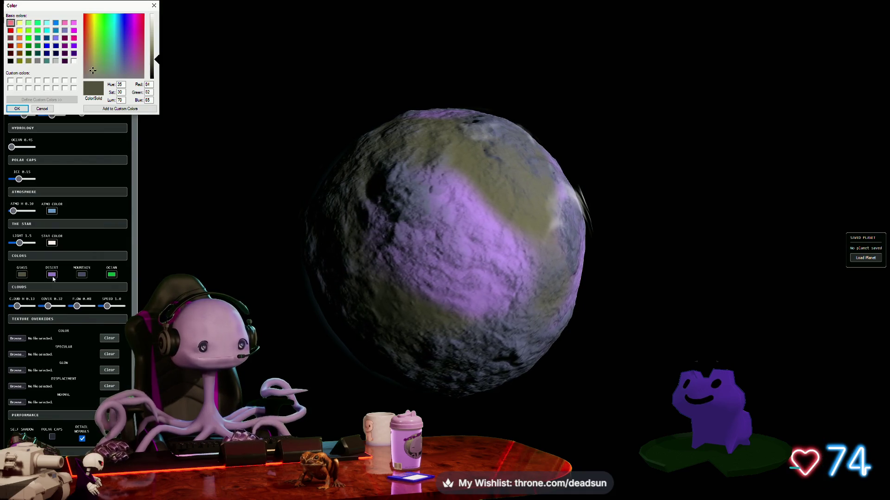
click(16, 109)
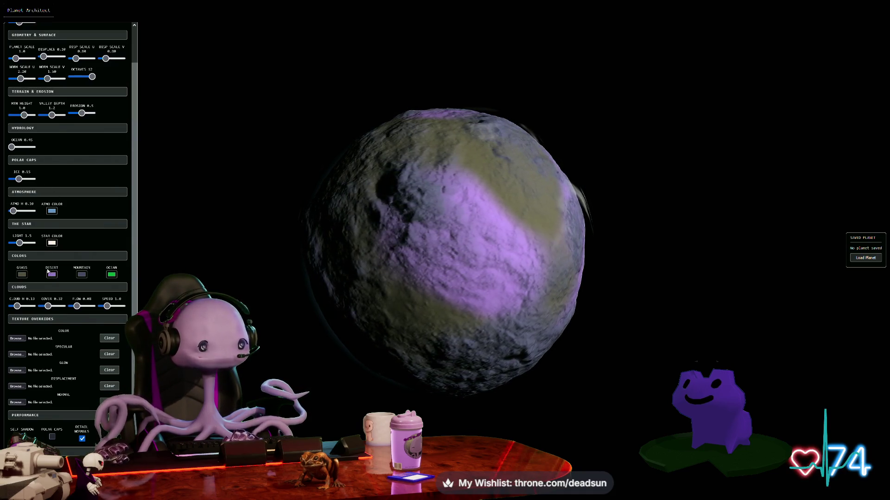
Make the desert salmon pink and the ocean a dark blue-purple.
click(52, 275)
drag(103, 55, 86, 36)
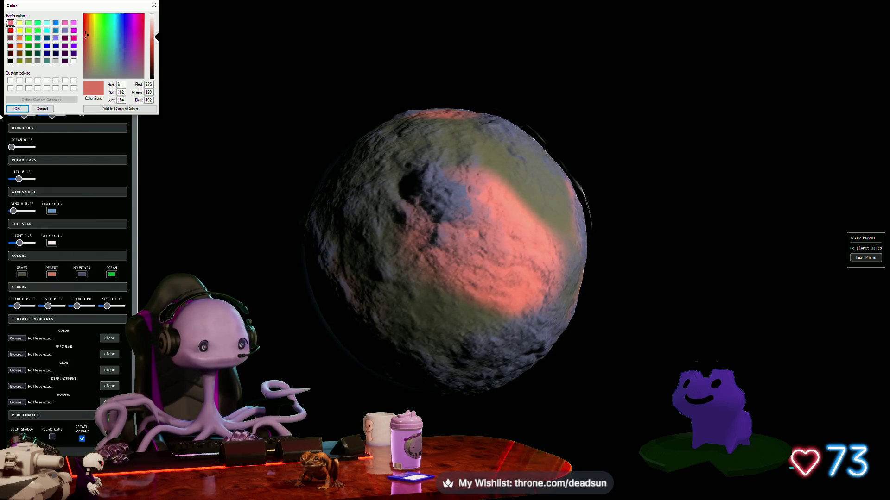
click(17, 109)
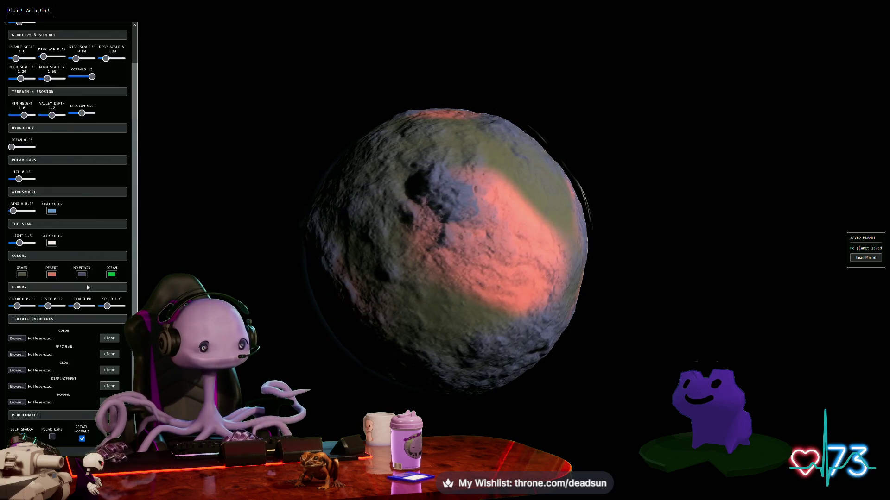
click(110, 277)
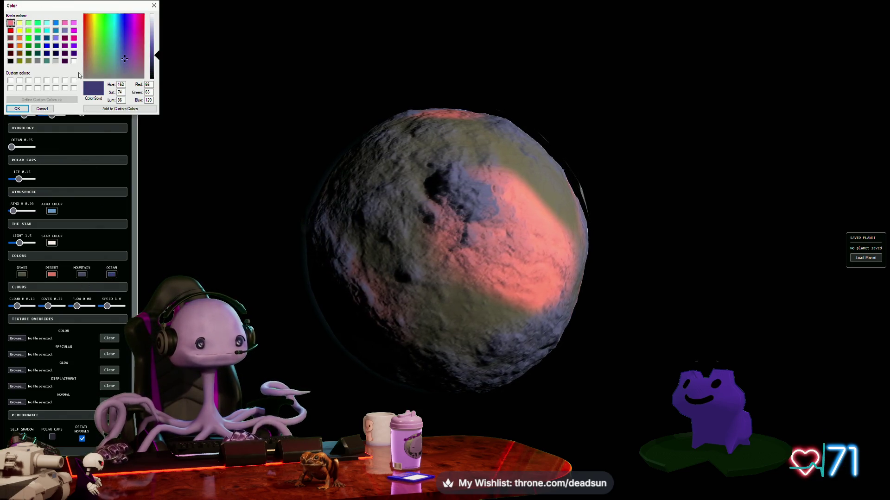
click(17, 109)
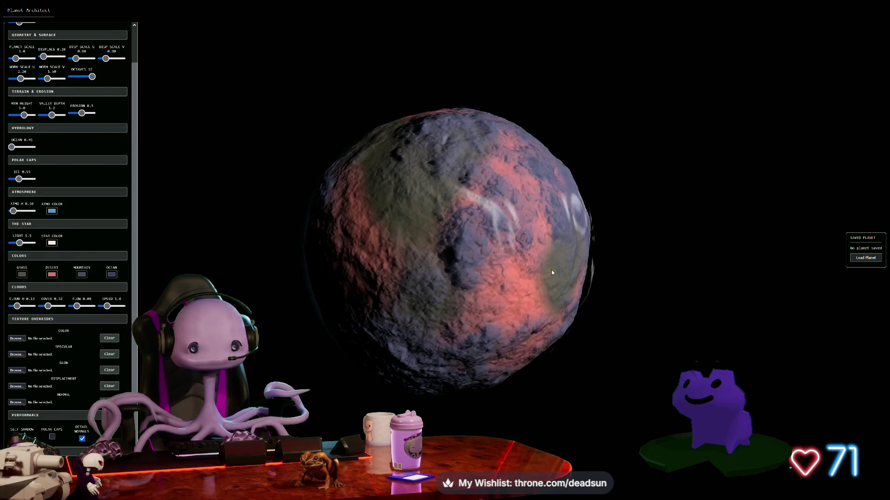
scroll(558, 269, down, 5)
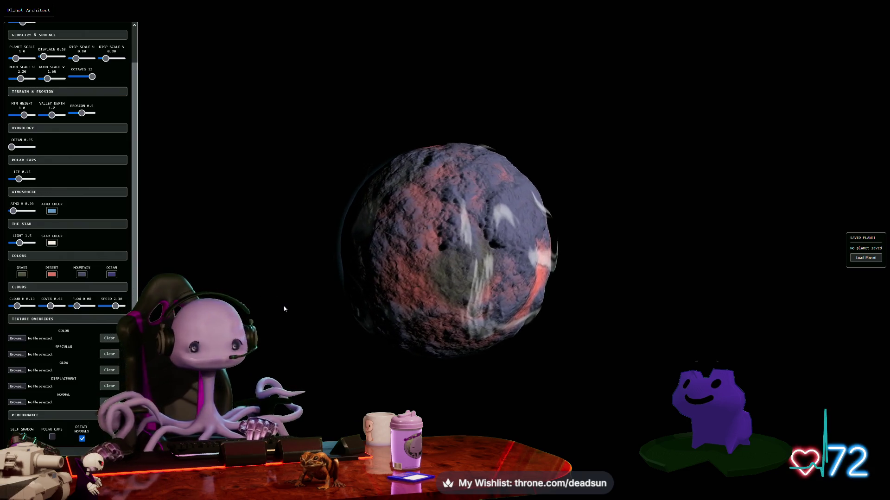
Raise Planet Scale to about 2.0 so the craggy salmon-and-grey globe fills the screen.
scroll(284, 309, up, 3)
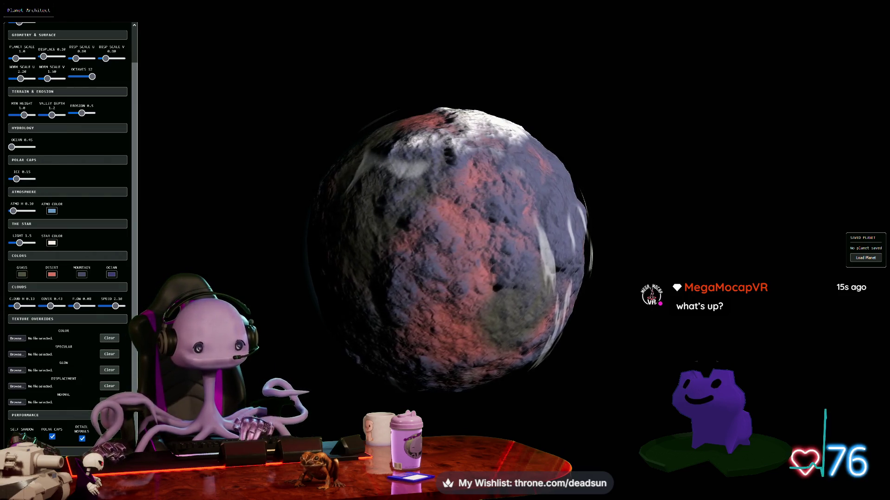
scroll(343, 399, up, 3)
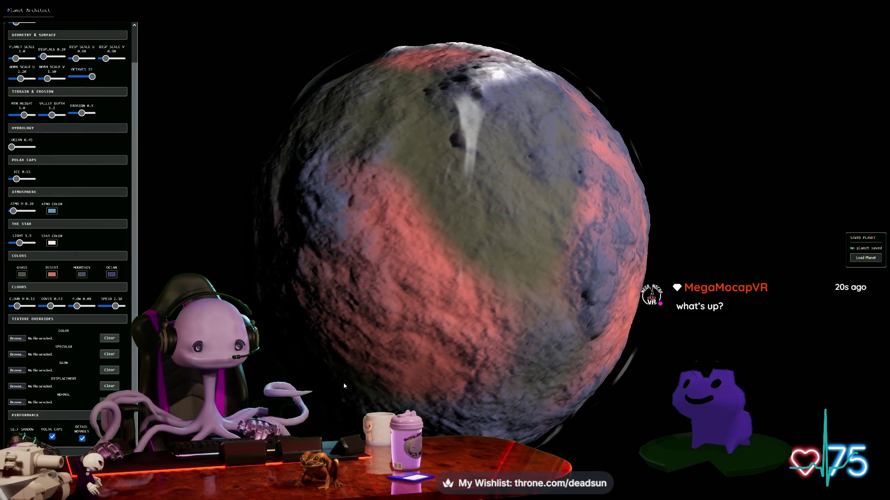
scroll(344, 386, down, 3)
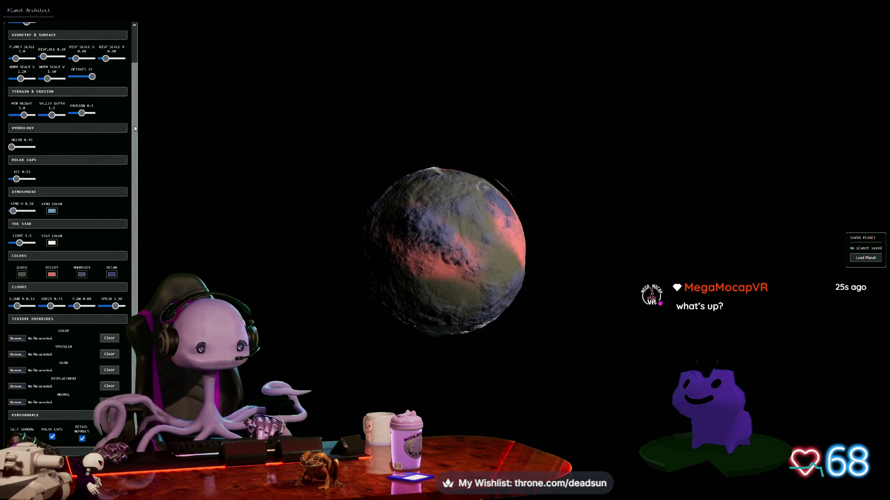
drag(135, 125, 130, 84)
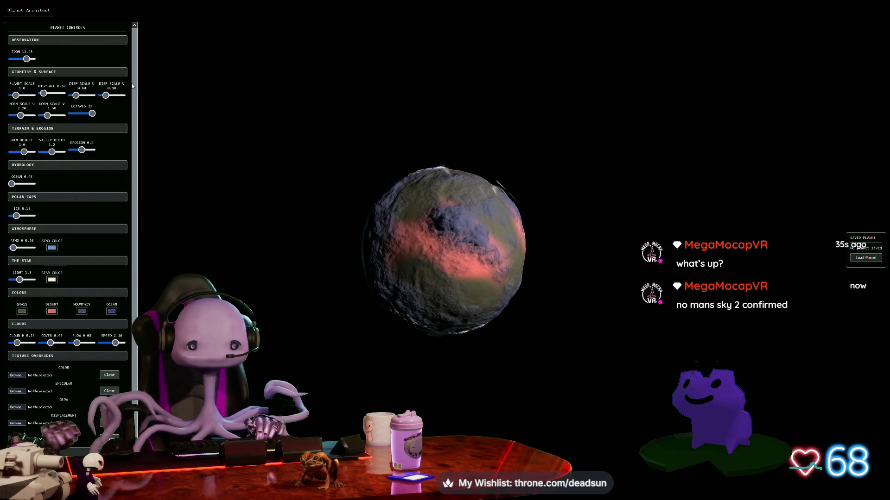
mouse_move(82, 19)
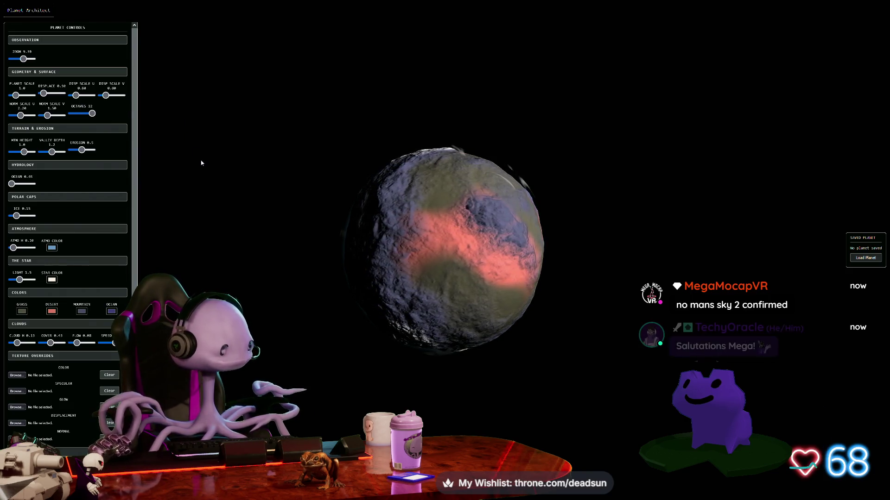
scroll(201, 161, up, 5)
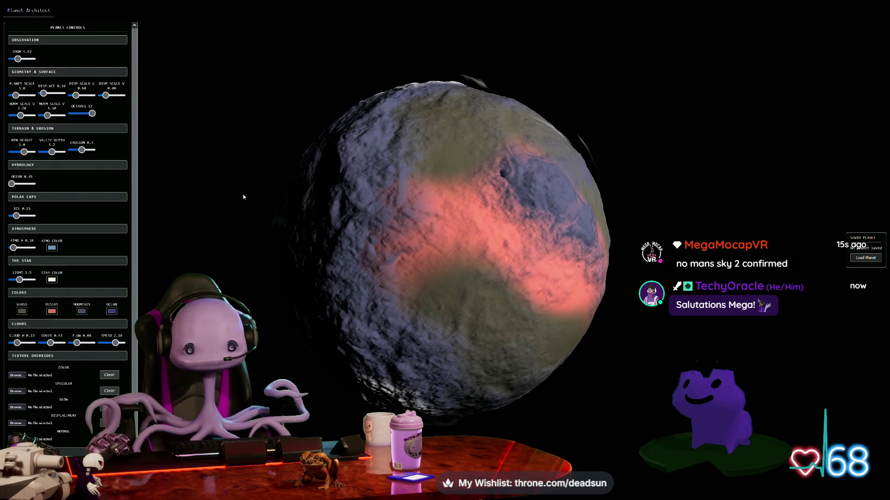
drag(16, 96, 33, 98)
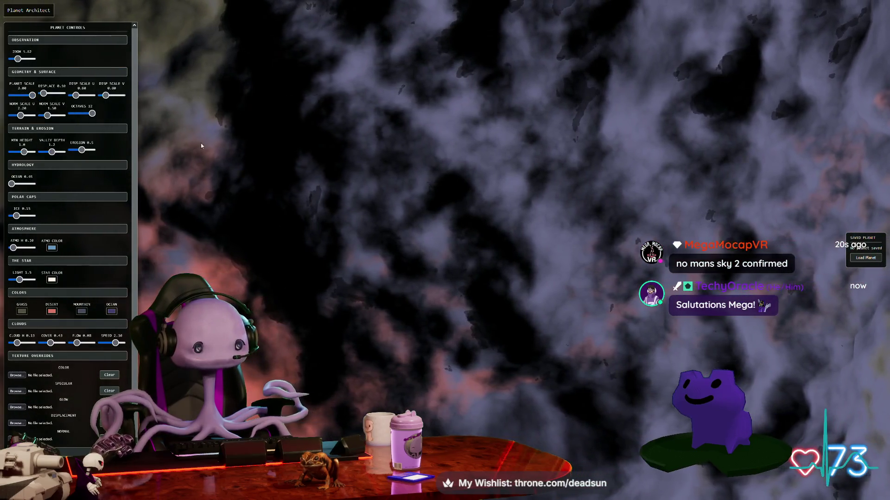
Set Norm Scale U slightly stronger, settling at 2.30.
scroll(201, 143, down, 4)
scroll(227, 155, down, 8)
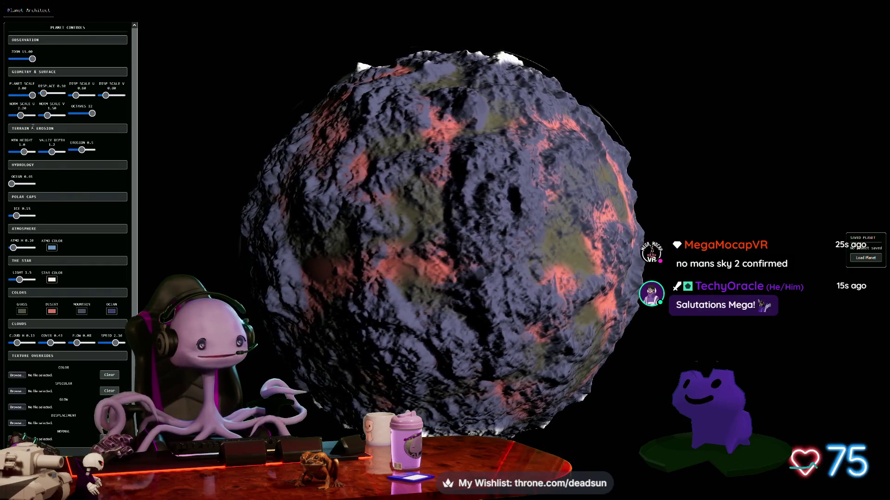
click(21, 115)
drag(22, 120, 21, 120)
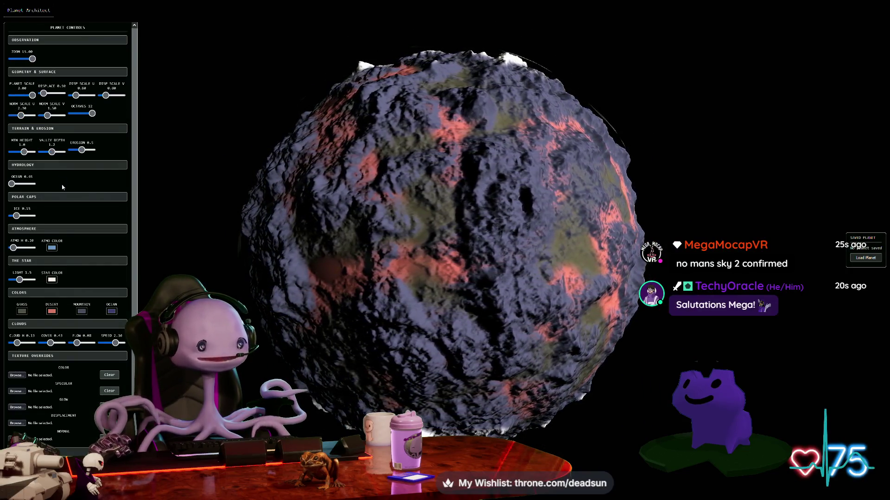
Deepen the valleys, raise erosion to 0.60 and lower the mountain height.
mouse_move(52, 154)
mouse_down()
mouse_move(41, 155)
mouse_move(68, 159)
mouse_up()
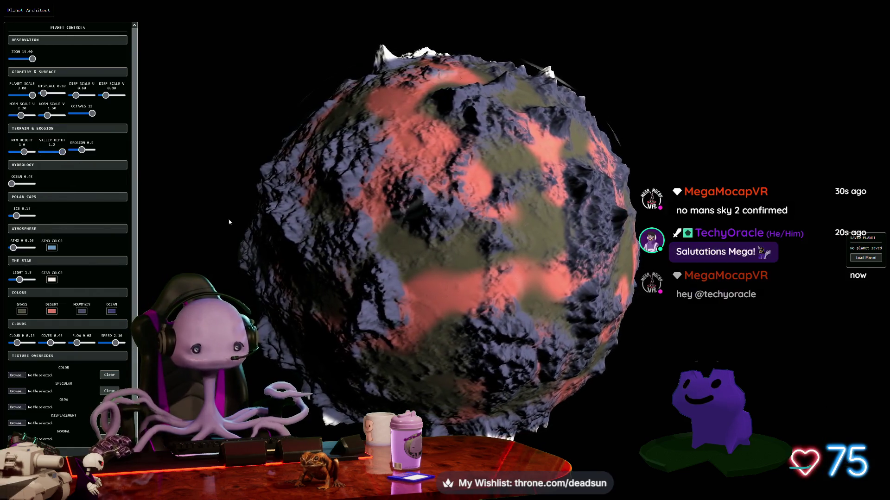
mouse_move(414, 171)
mouse_down()
mouse_move(327, 153)
mouse_move(340, 137)
mouse_up()
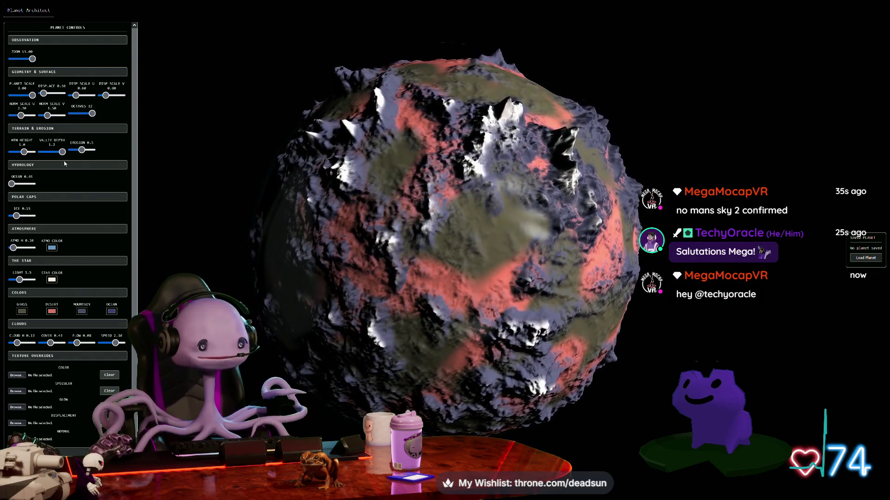
mouse_move(82, 151)
mouse_down()
mouse_move(74, 157)
mouse_move(94, 160)
mouse_move(64, 162)
mouse_up()
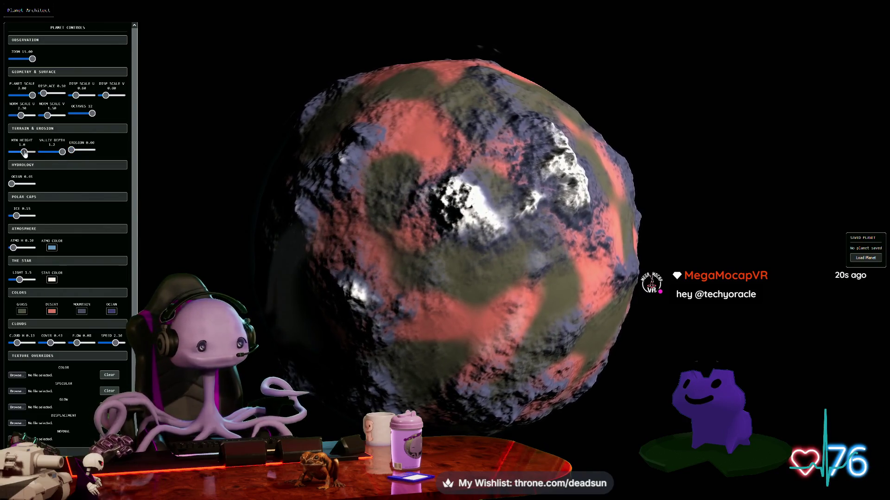
drag(24, 152, 17, 154)
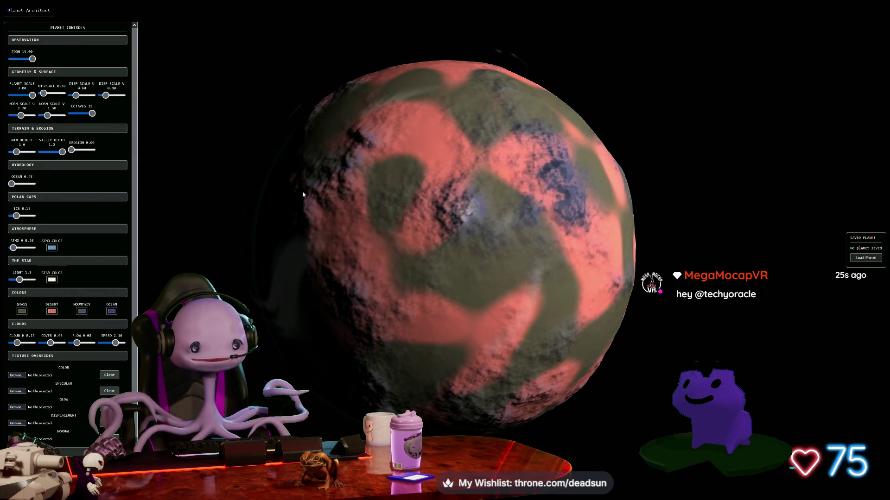
drag(548, 194, 544, 115)
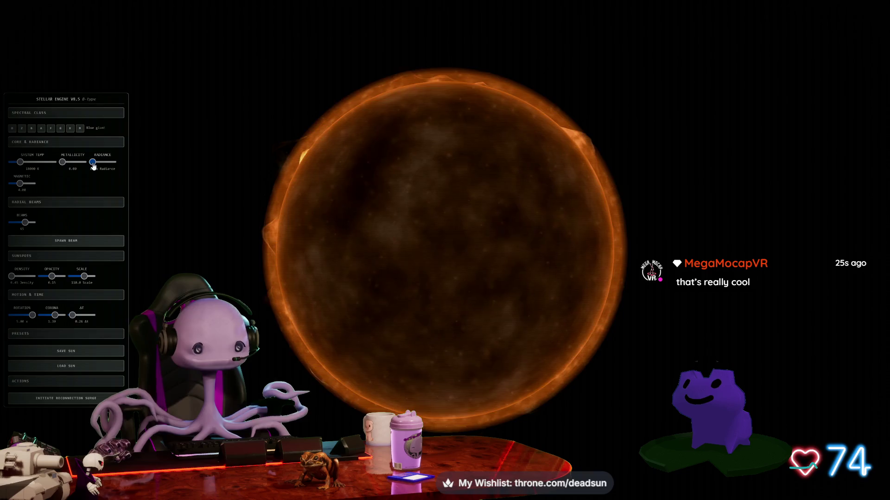
Boost radiance to 4.8, heat the star blue, settle at 44250K, then lower radiance.
drag(93, 164, 99, 165)
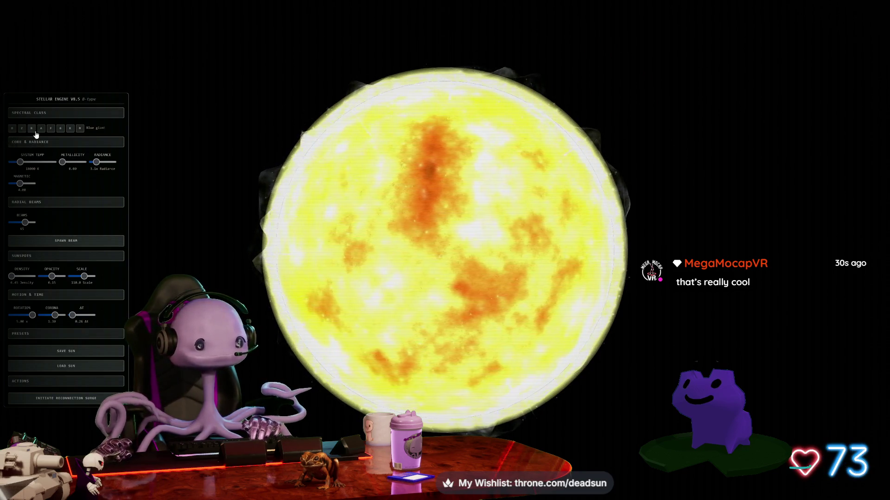
click(17, 163)
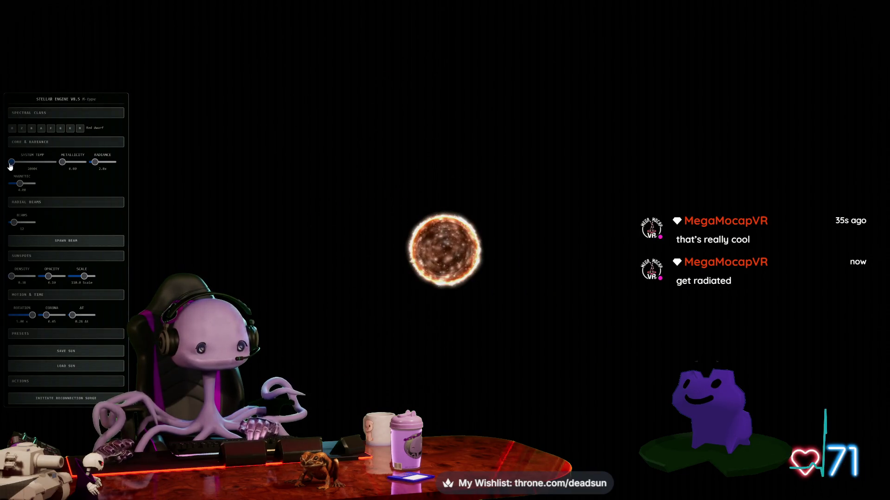
drag(13, 166, 55, 162)
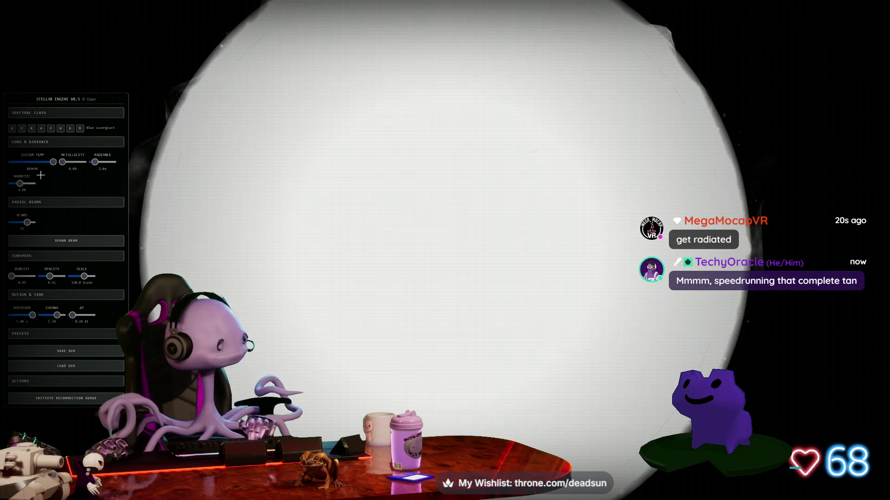
drag(52, 163, 34, 162)
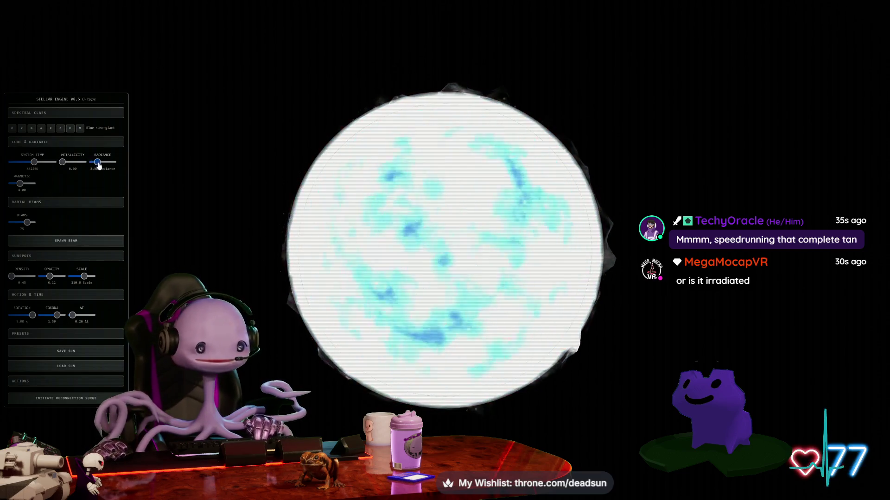
drag(98, 165, 96, 167)
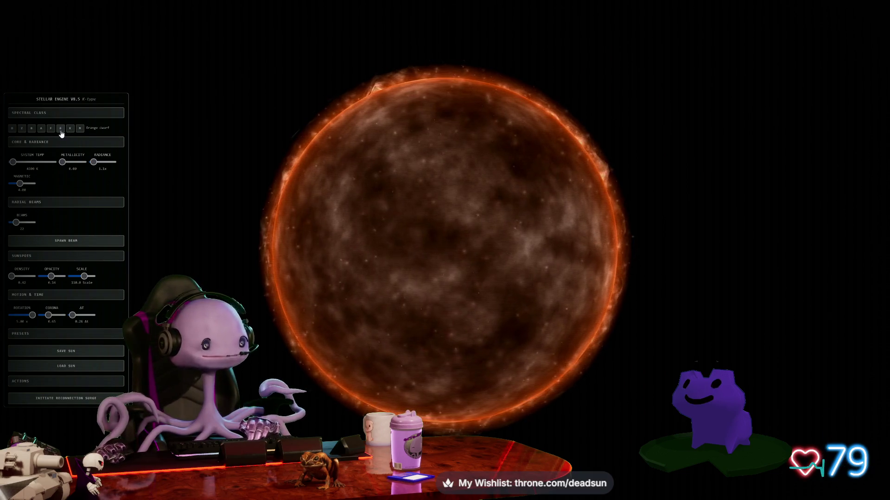
Cycle the star through G, F and A classes, ease the corona down, then return to G.
click(62, 132)
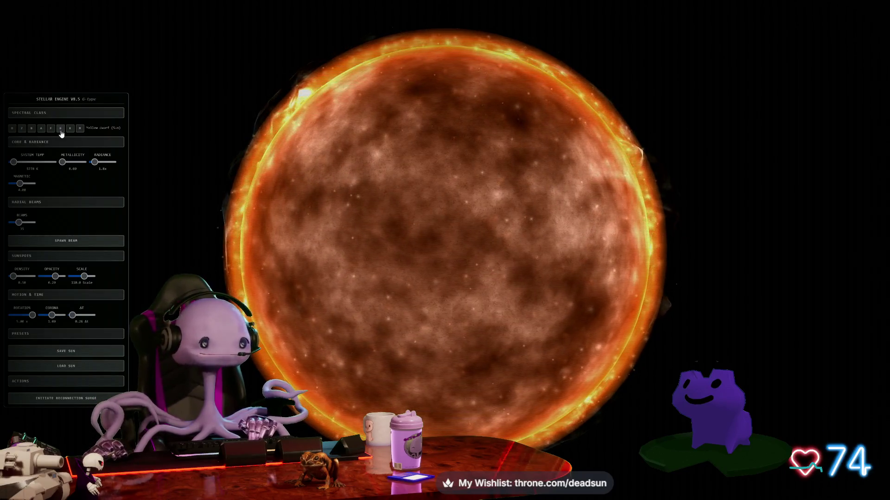
click(51, 129)
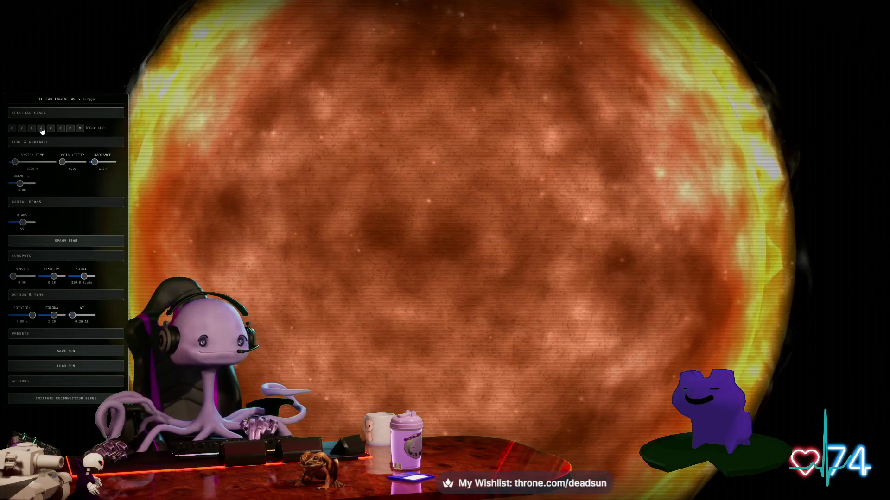
click(42, 128)
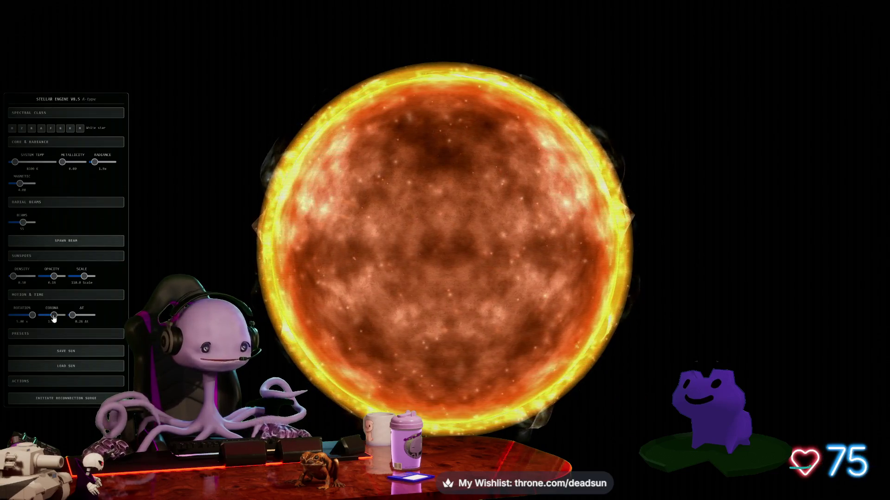
drag(47, 317, 46, 318)
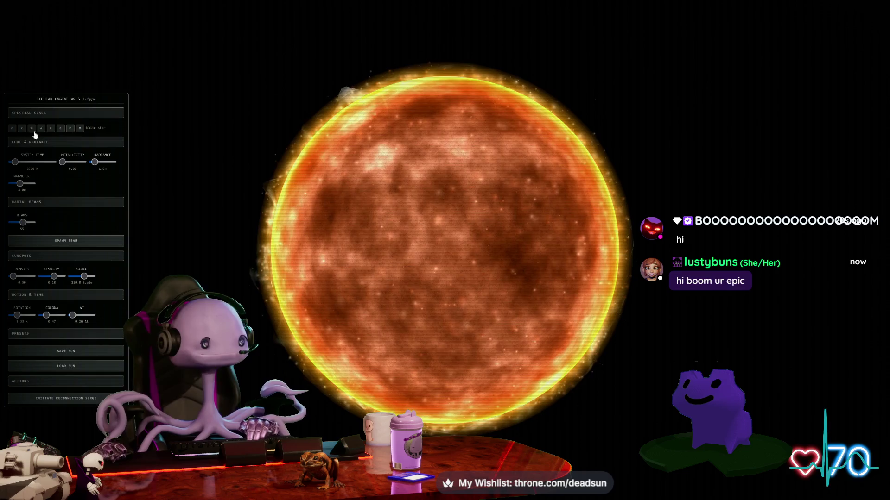
click(62, 129)
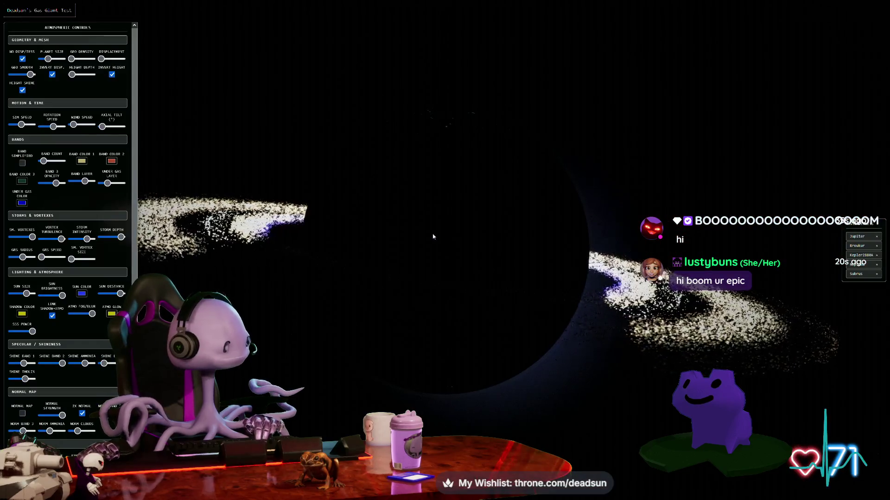
Turn the gas giant into sunlight and load the saved Jupiter planet.
drag(612, 248, 404, 265)
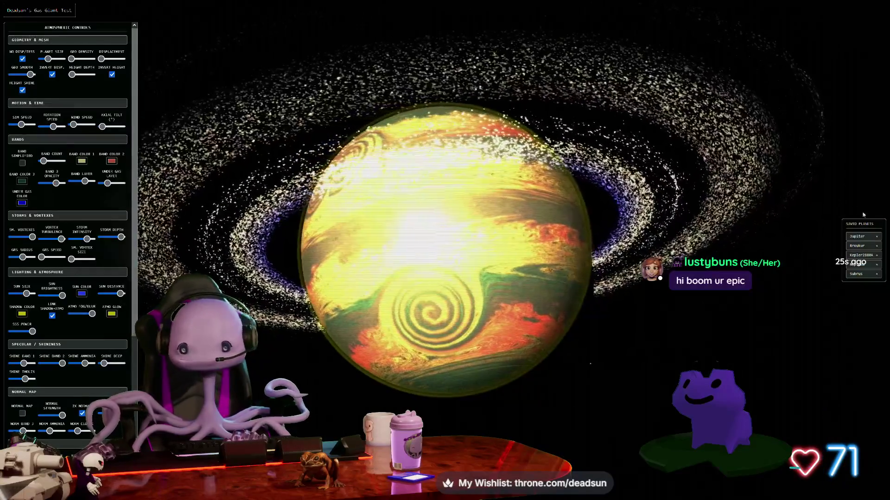
click(869, 237)
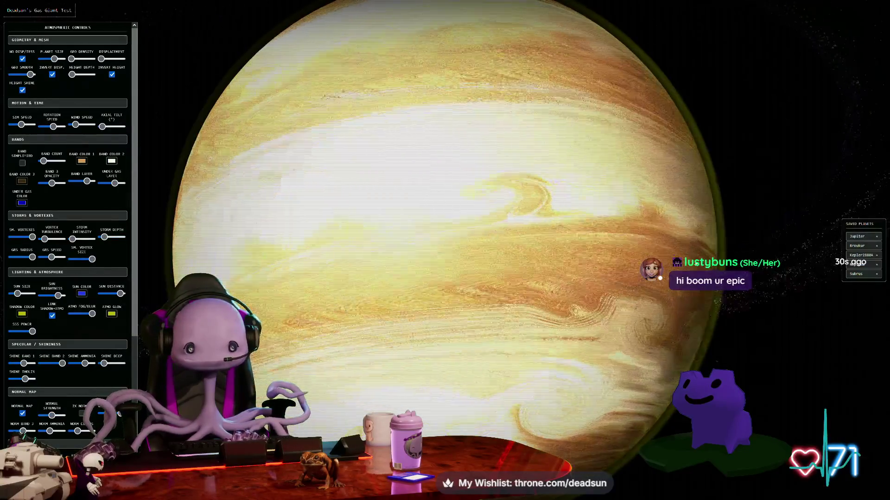
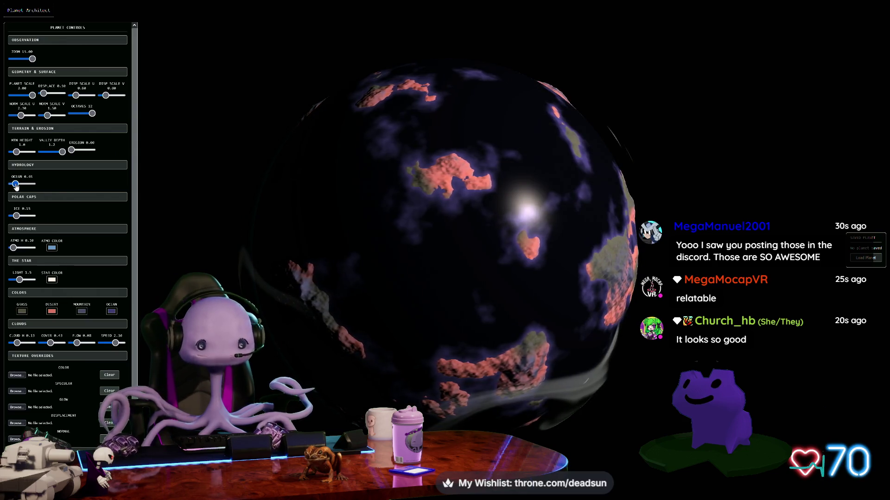
Change the Desert colour to a pale yellow-green.
click(52, 311)
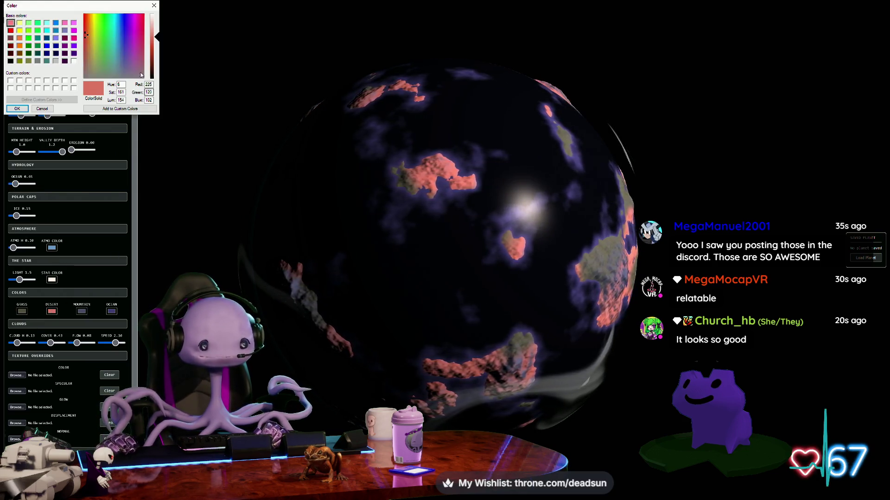
click(101, 33)
click(106, 46)
drag(106, 46, 99, 58)
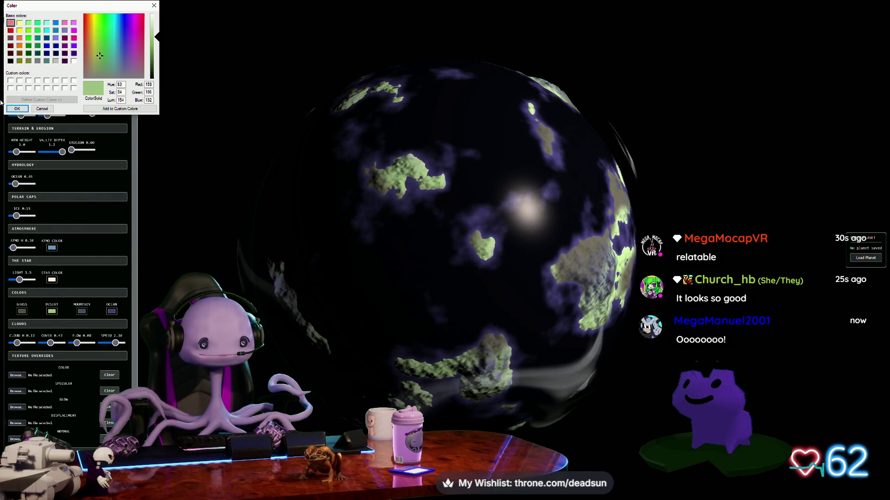
click(17, 108)
Change the Grass colour to a darker green.
click(20, 313)
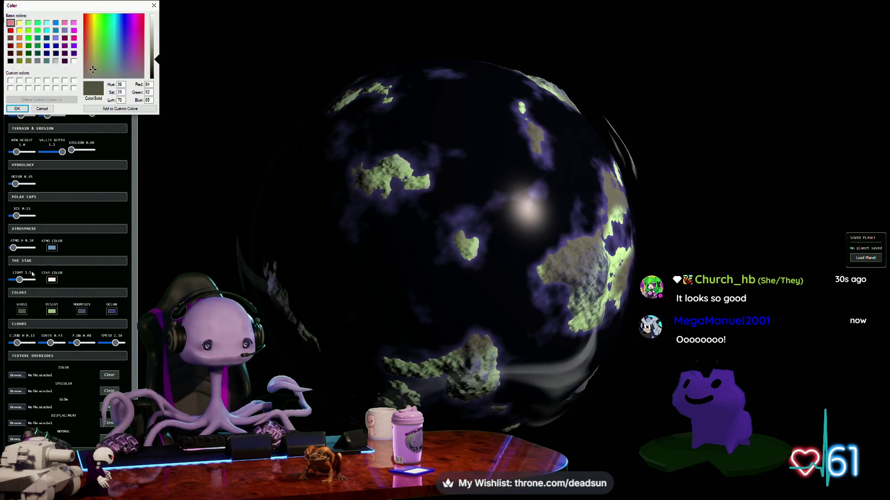
click(106, 60)
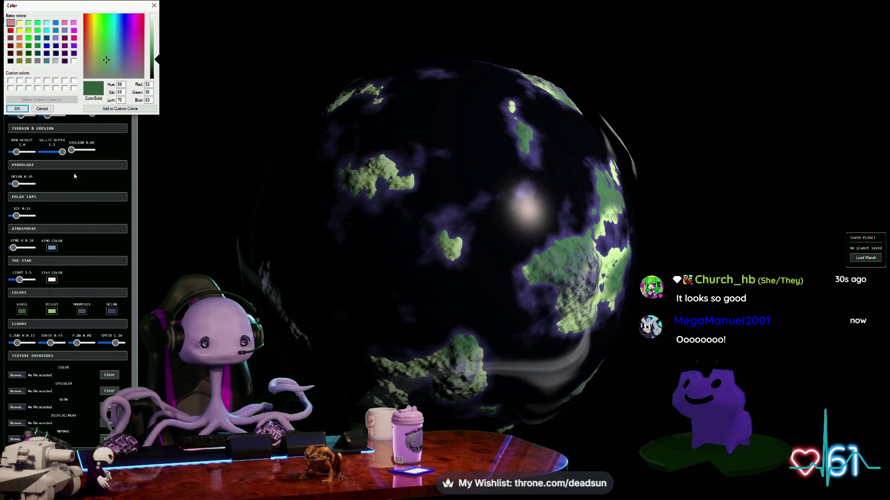
click(16, 109)
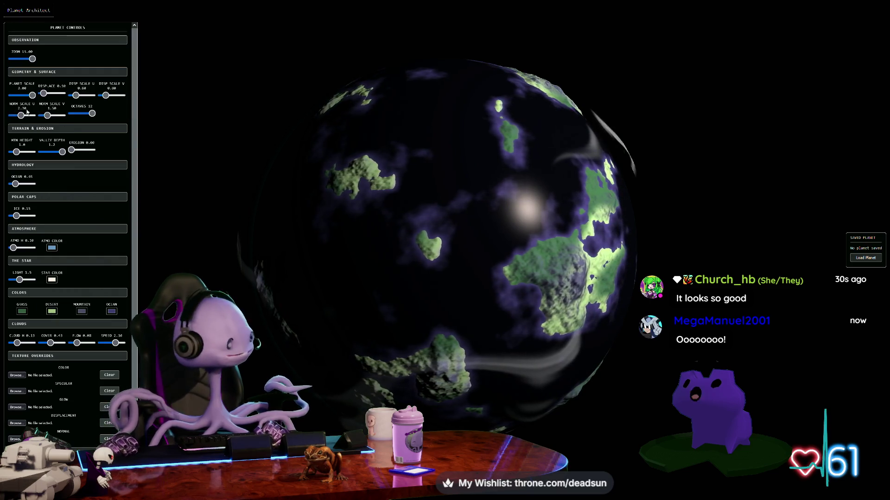
Set the Mountain colour to a muted pinkish brown and spin the globe to check it.
click(82, 311)
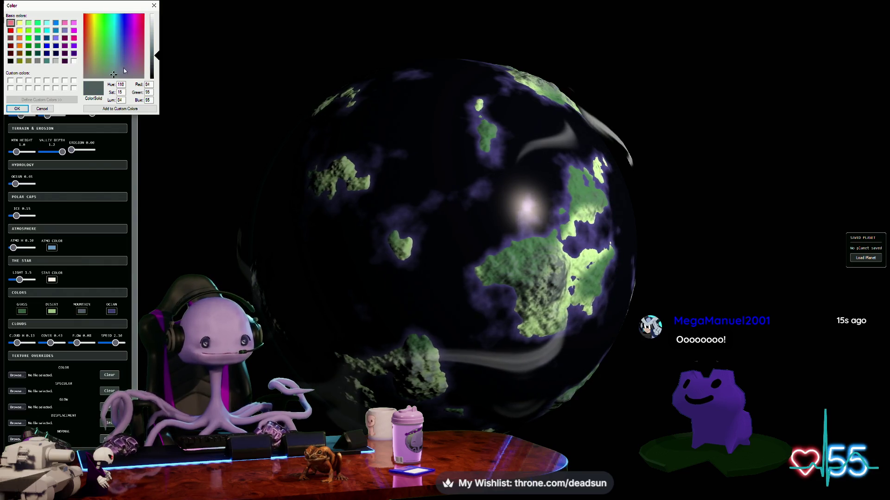
drag(150, 52, 156, 26)
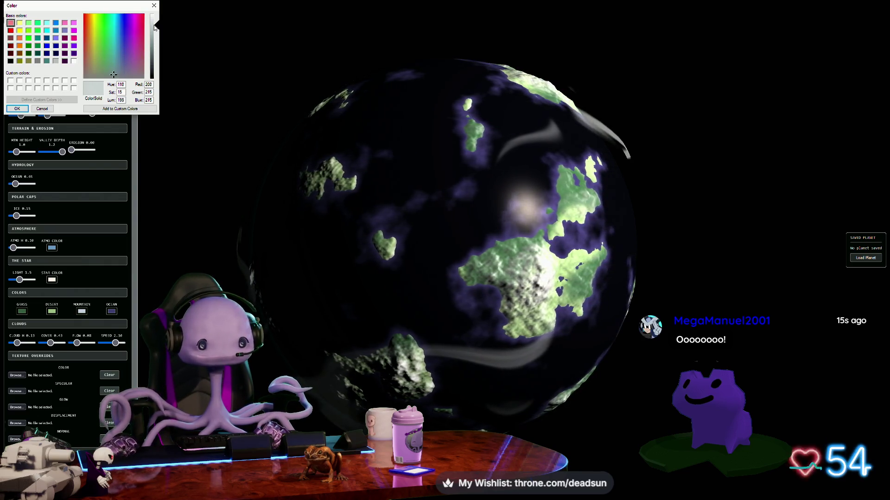
mouse_move(107, 53)
mouse_down()
mouse_move(106, 66)
mouse_move(127, 68)
mouse_move(131, 52)
mouse_move(87, 66)
mouse_up()
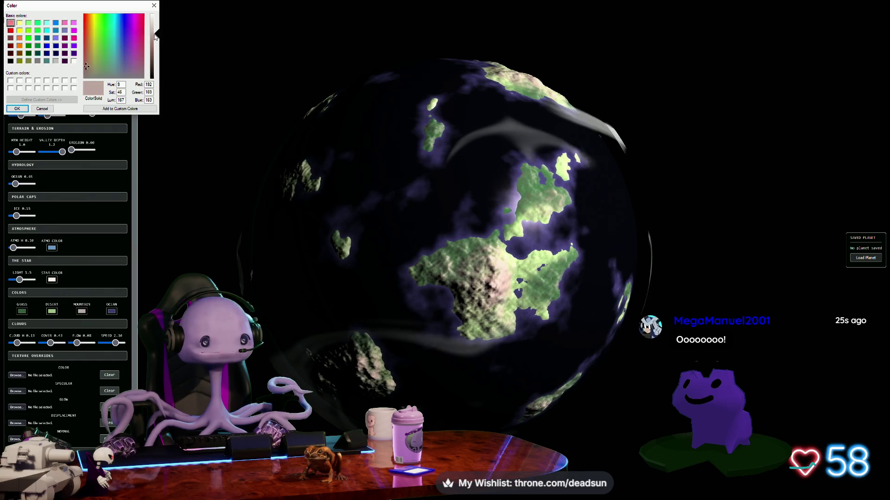
click(25, 111)
mouse_move(408, 208)
mouse_down()
mouse_move(698, 235)
mouse_move(555, 242)
mouse_up()
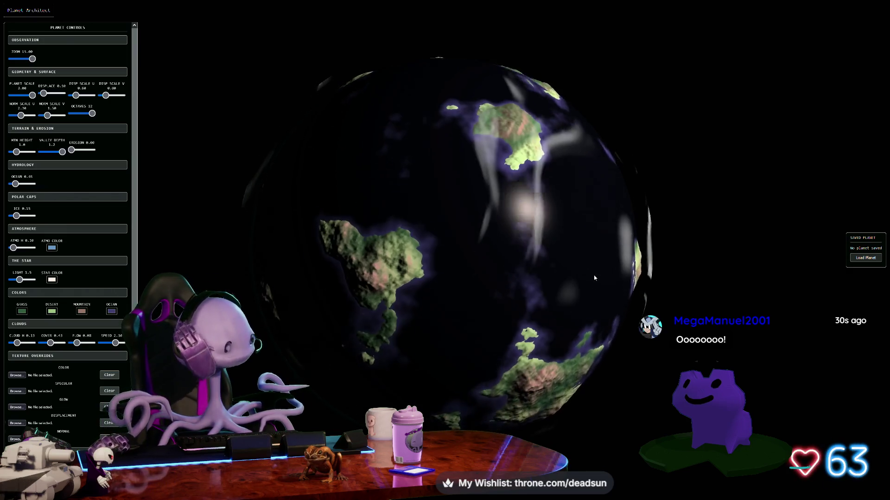
Set the Ocean colour to a vivid saturated blue-violet.
click(111, 311)
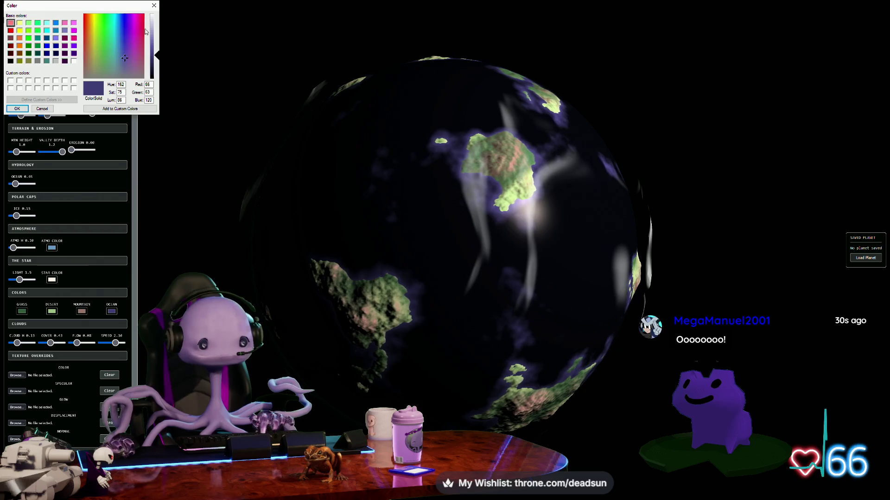
click(105, 55)
mouse_move(106, 55)
mouse_down()
mouse_move(117, 66)
mouse_move(124, 50)
mouse_move(152, 43)
mouse_up()
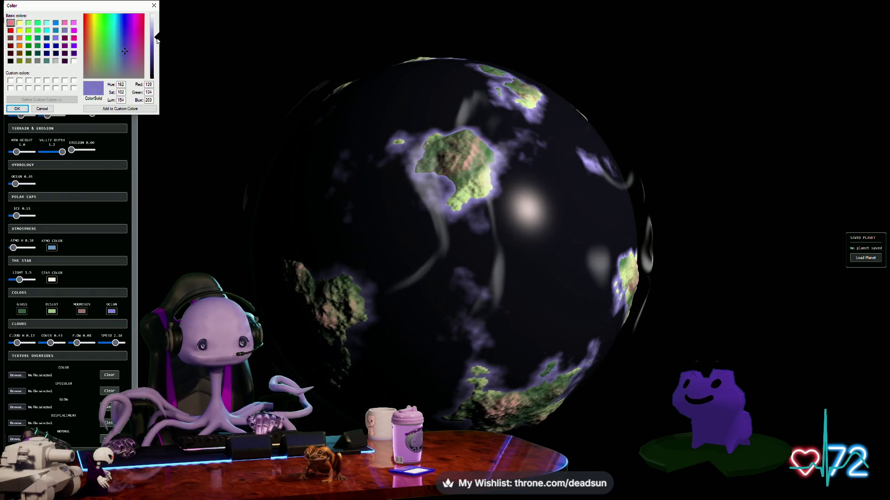
click(124, 33)
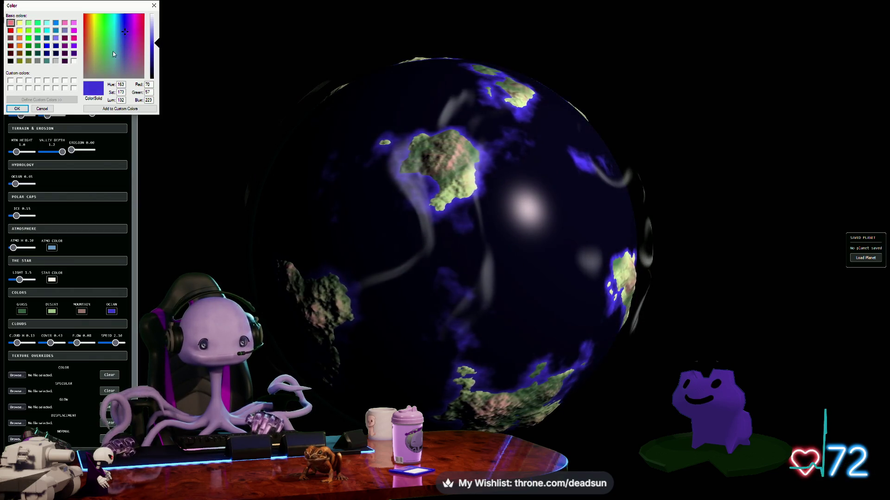
click(26, 108)
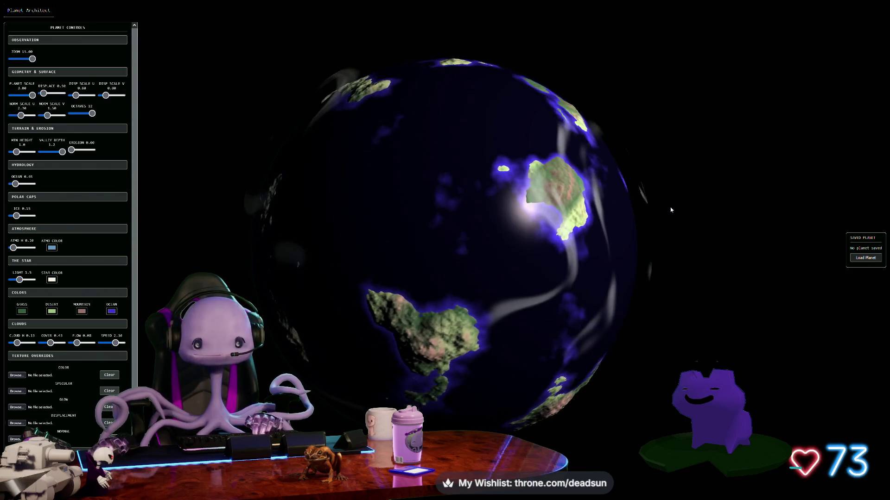
Zoom in and push the Mtn Height slider well right for towering, snowy terrain.
scroll(695, 284, up, 3)
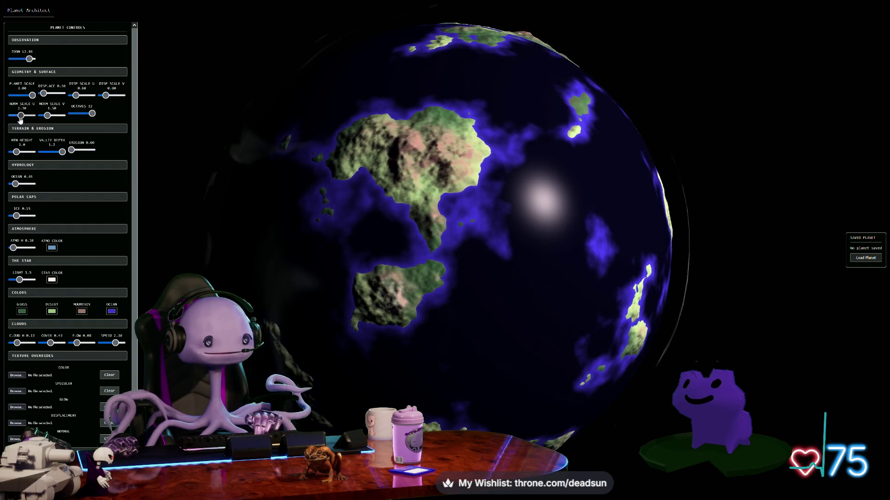
click(20, 153)
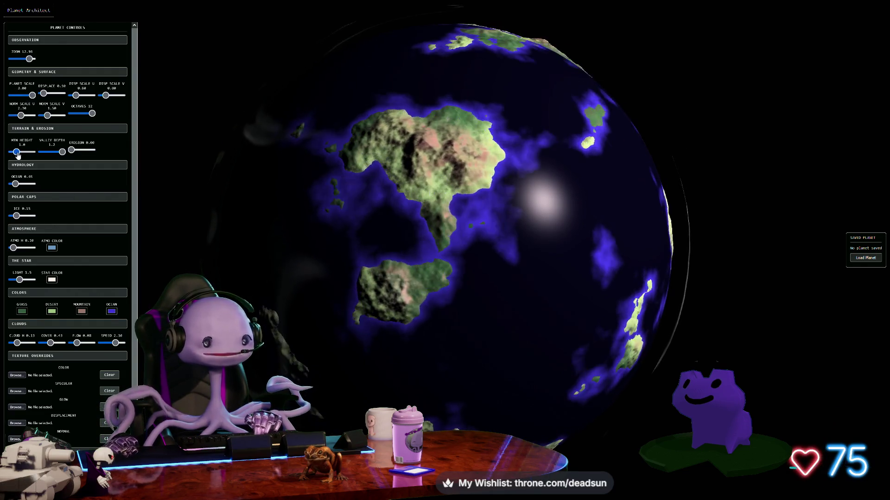
drag(20, 153, 32, 152)
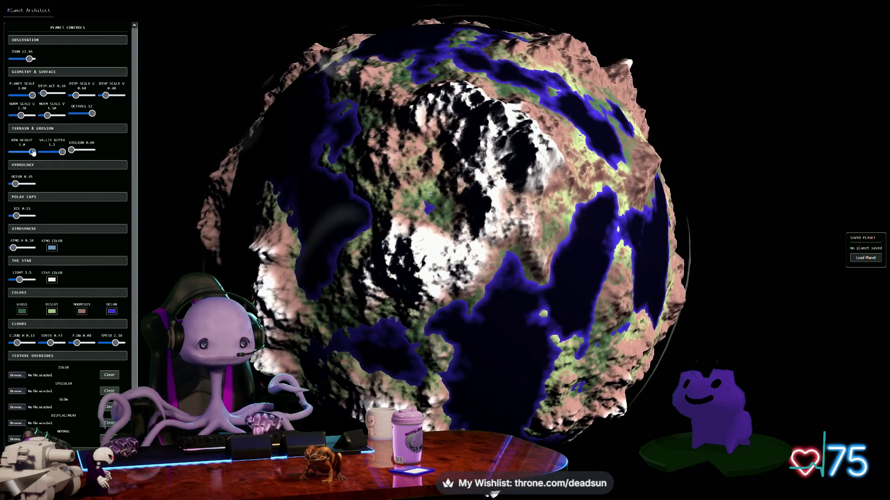
scroll(240, 235, down, 3)
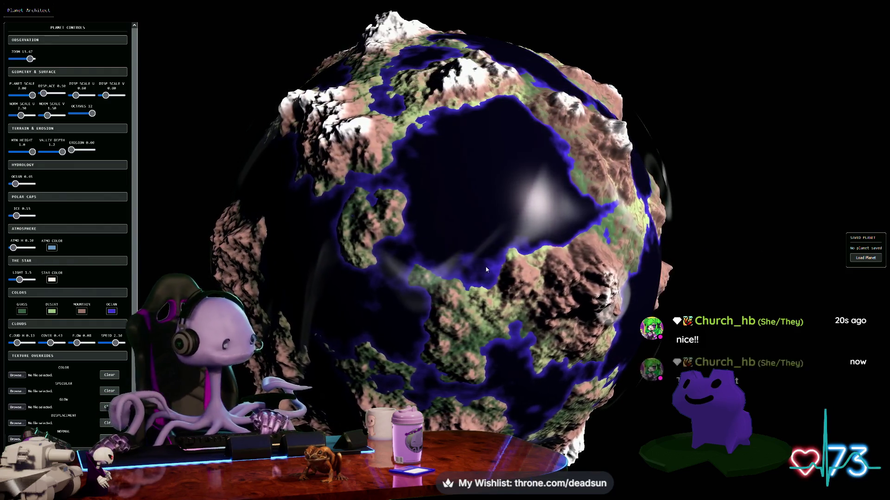
scroll(491, 270, down, 2)
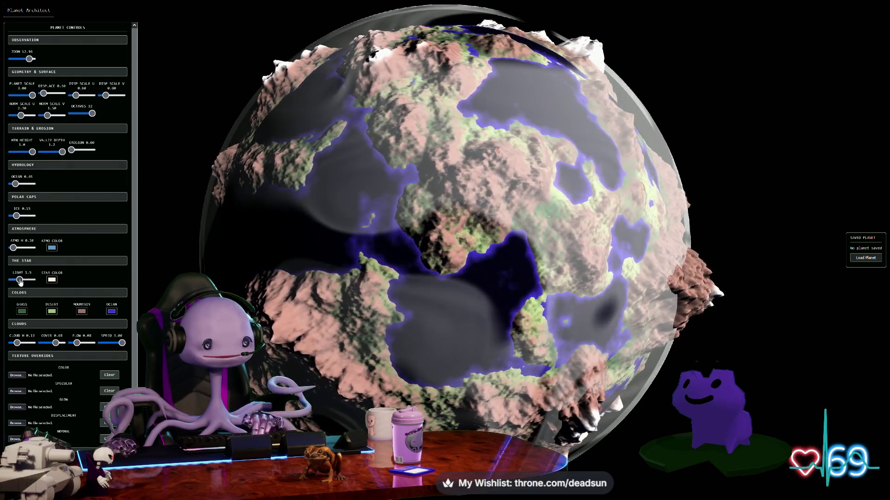
Raise Ice coverage, set Clouds Cover to 0, then switch to another window.
drag(18, 216, 32, 215)
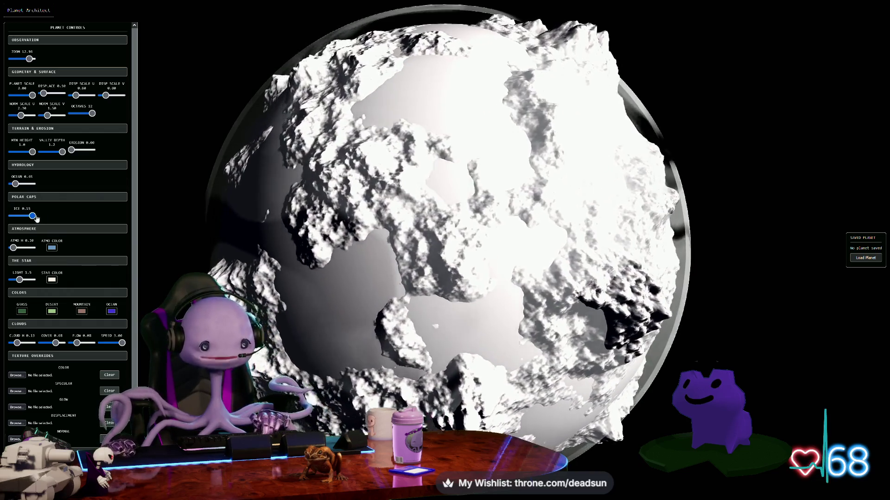
scroll(50, 220, down, 5)
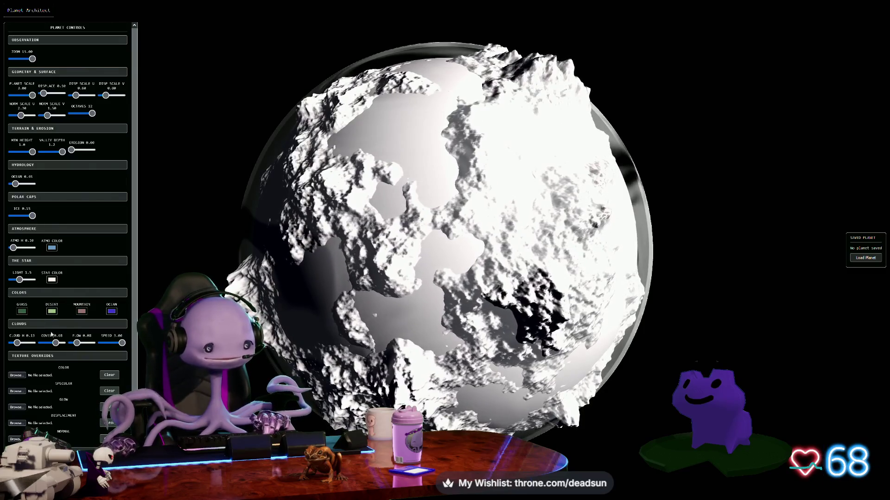
drag(56, 343, 40, 343)
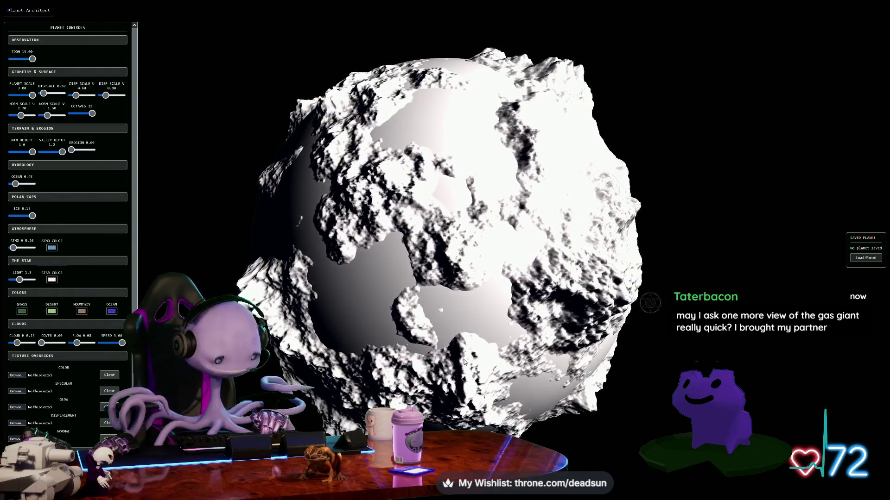
key(alt+Tab)
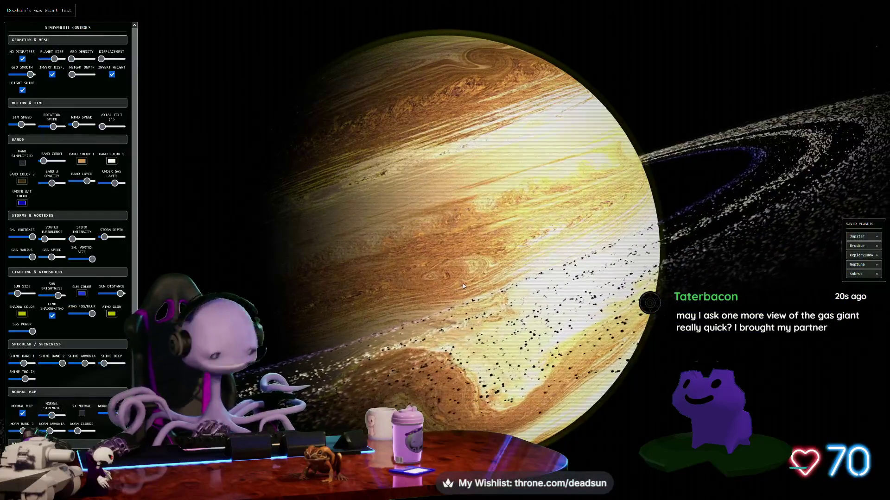
Hide the Atmospheric Controls and Saved Planets panels with the H key.
key(h)
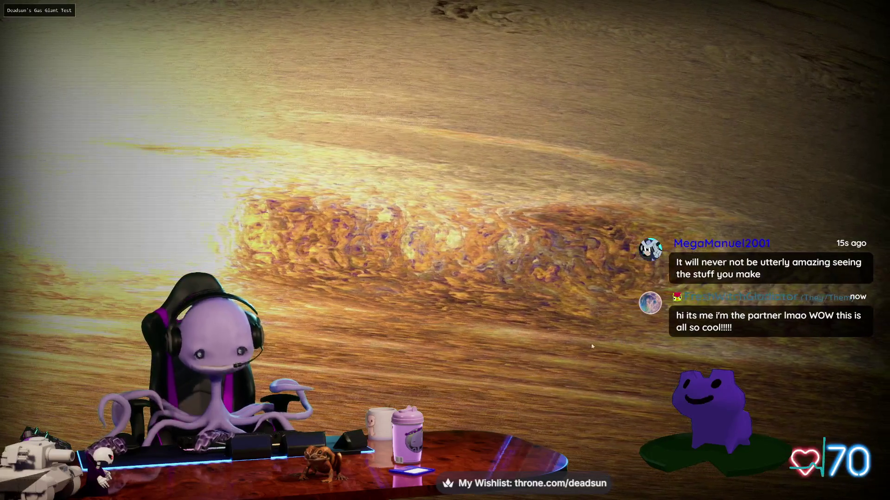
Turn off Normal Map and swing the camera to face the gas giant.
scroll(69, 232, down, 5)
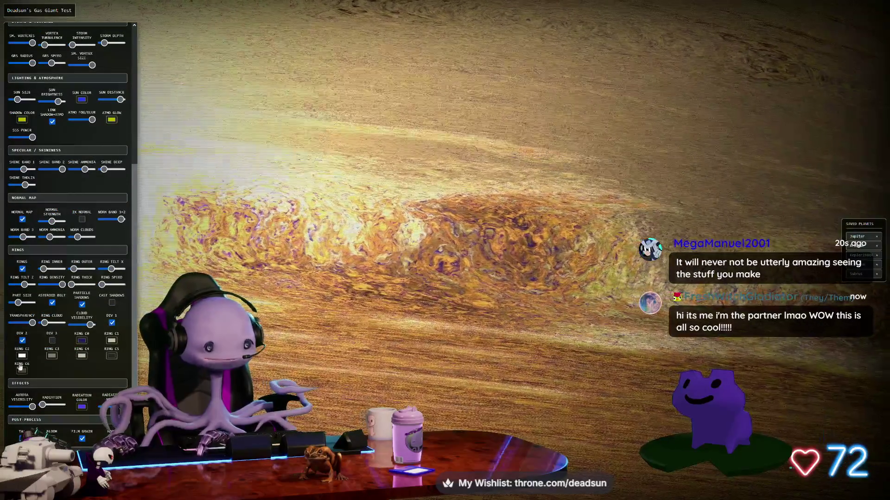
scroll(24, 250, up, 1)
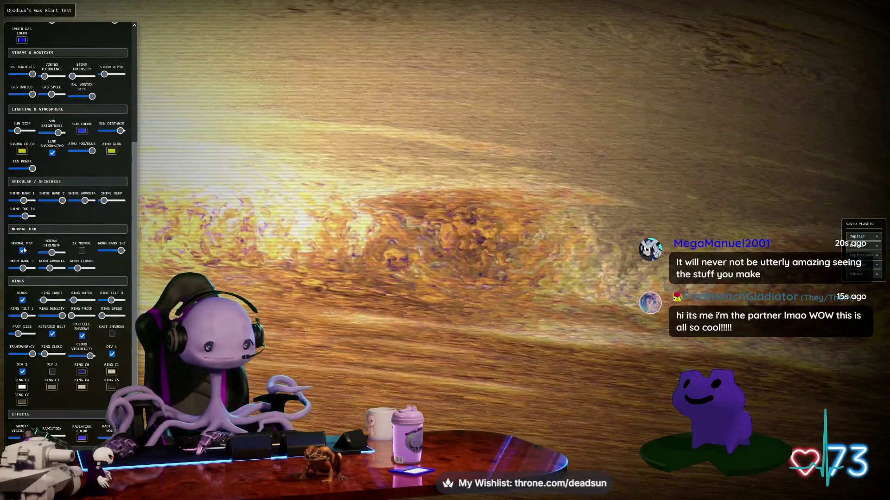
click(23, 251)
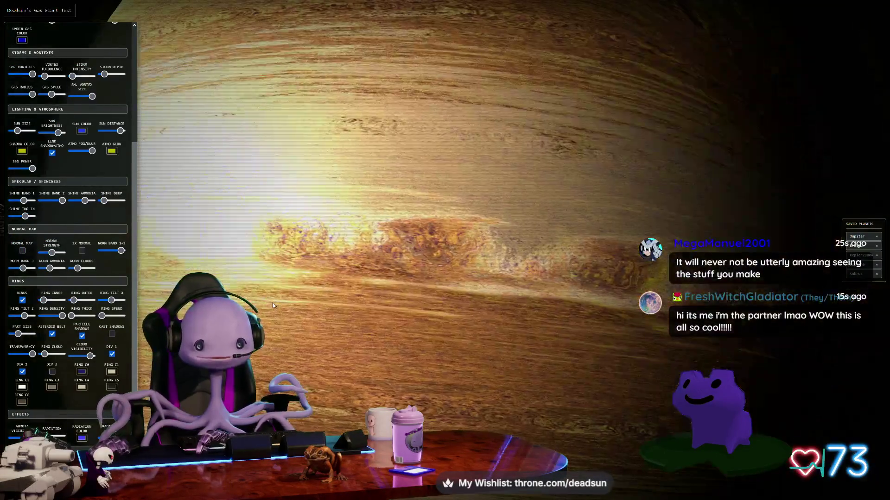
scroll(273, 307, down, 3)
key(h)
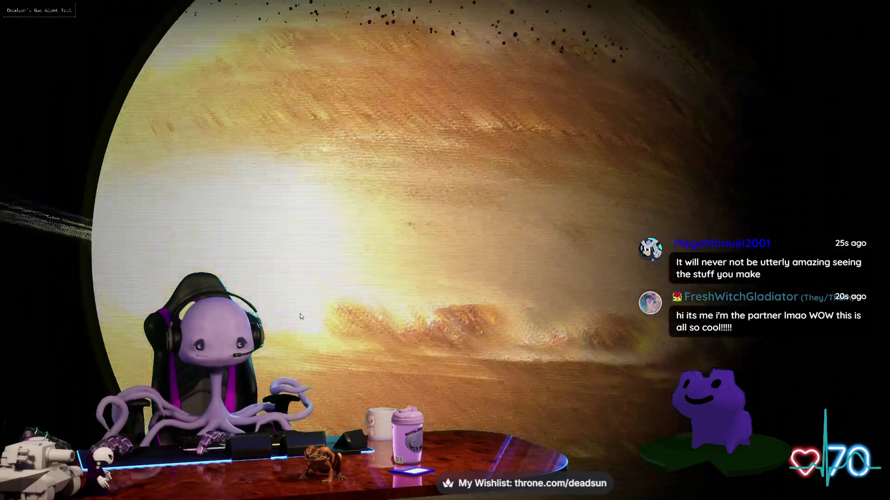
drag(300, 317, 377, 338)
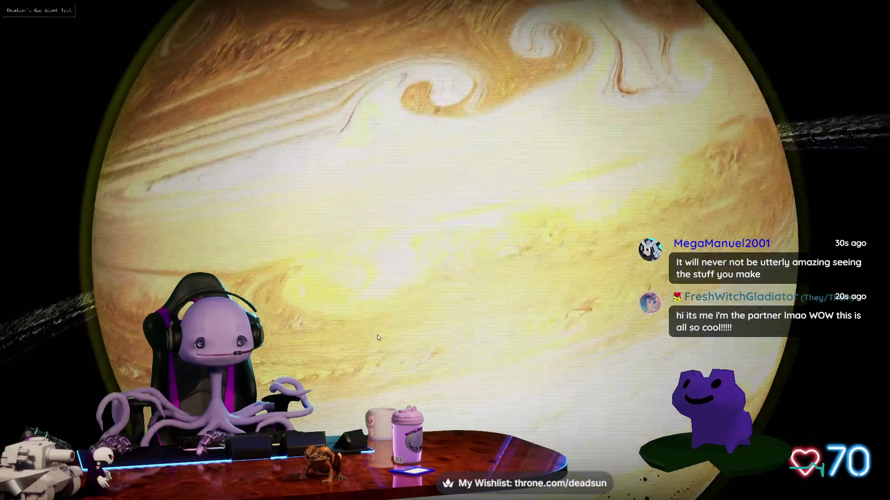
Leave Normal Map off, zoom out, and tilt the camera until the rings are edge-on.
key(h)
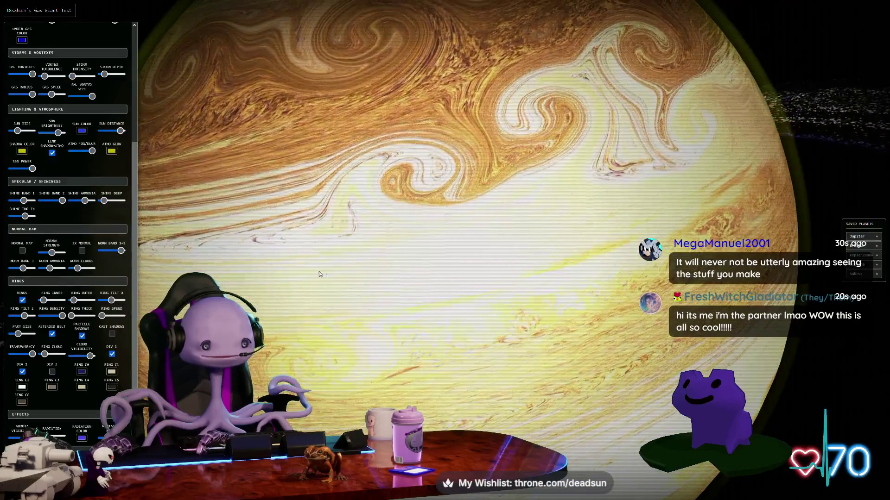
key(h)
scroll(420, 225, up, 5)
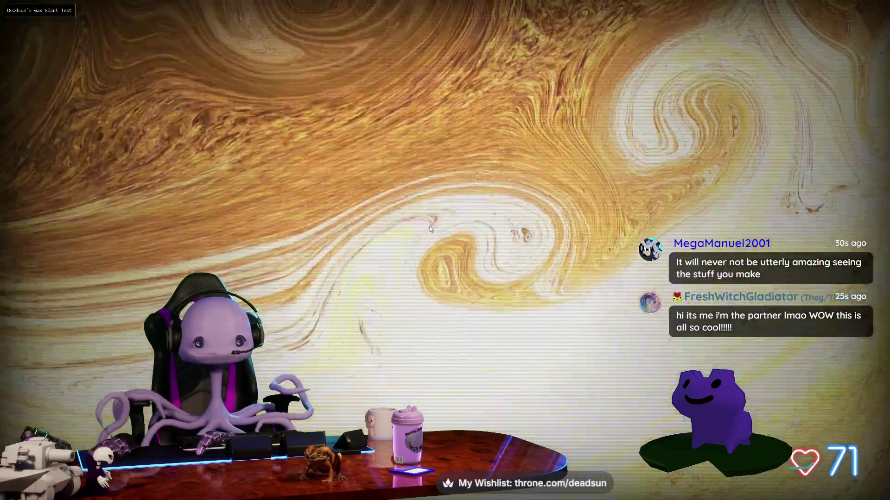
key(h)
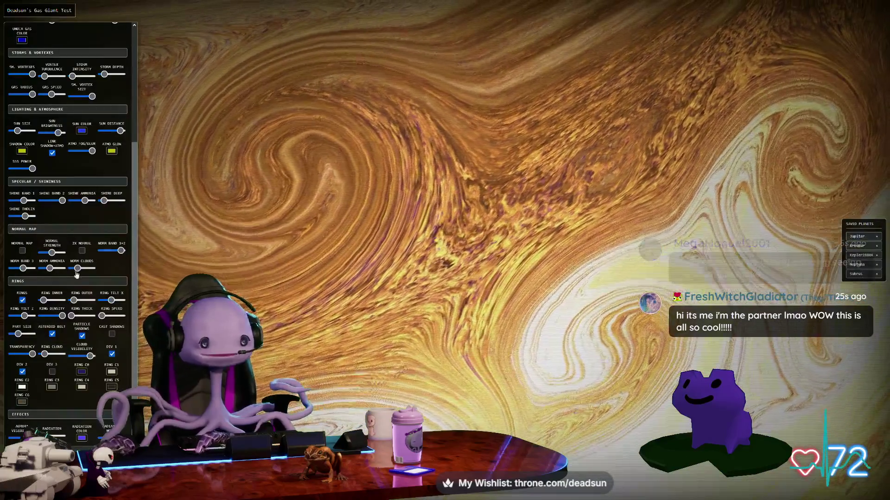
click(22, 250)
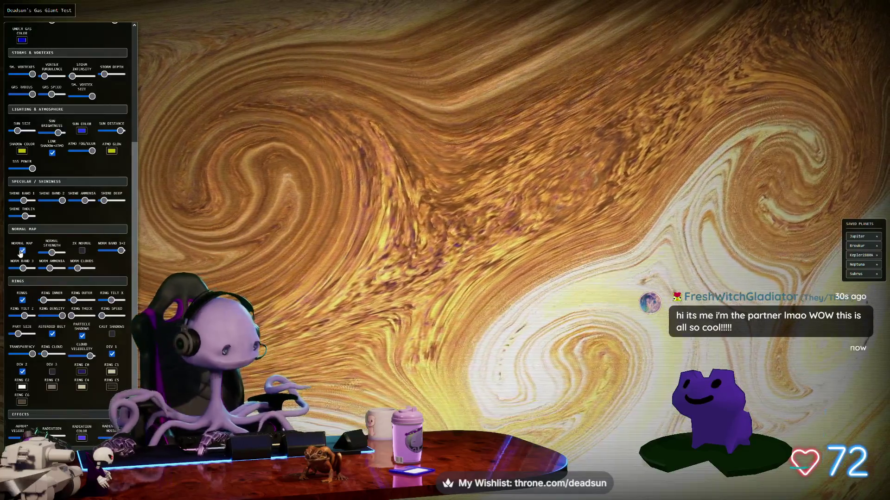
click(22, 250)
scroll(319, 262, down, 5)
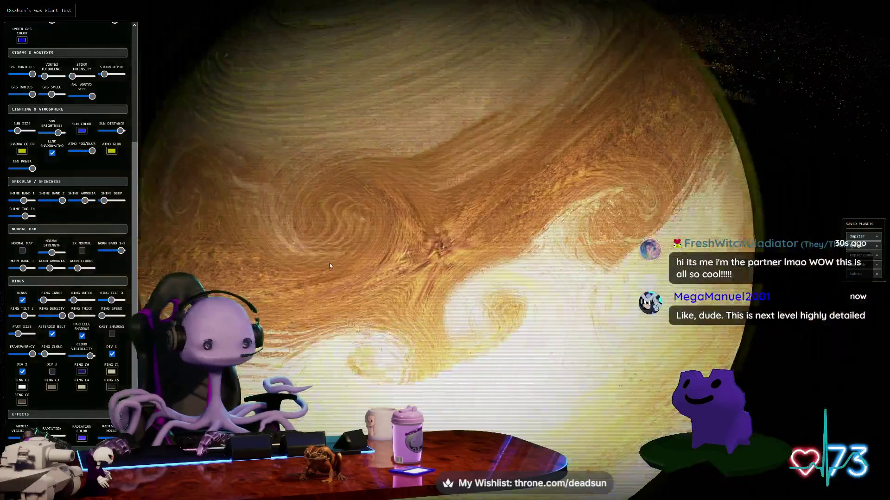
scroll(329, 266, down, 5)
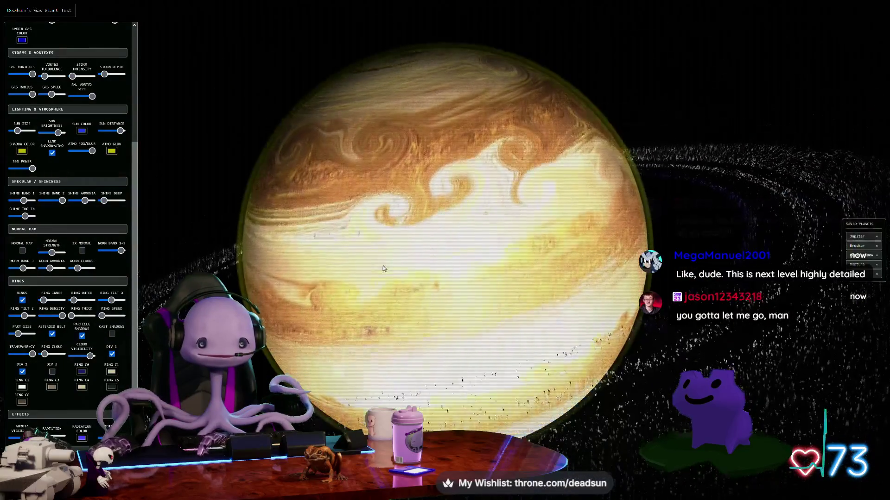
scroll(383, 265, down, 5)
mouse_move(377, 283)
mouse_down()
mouse_move(325, 268)
mouse_move(340, 268)
mouse_up()
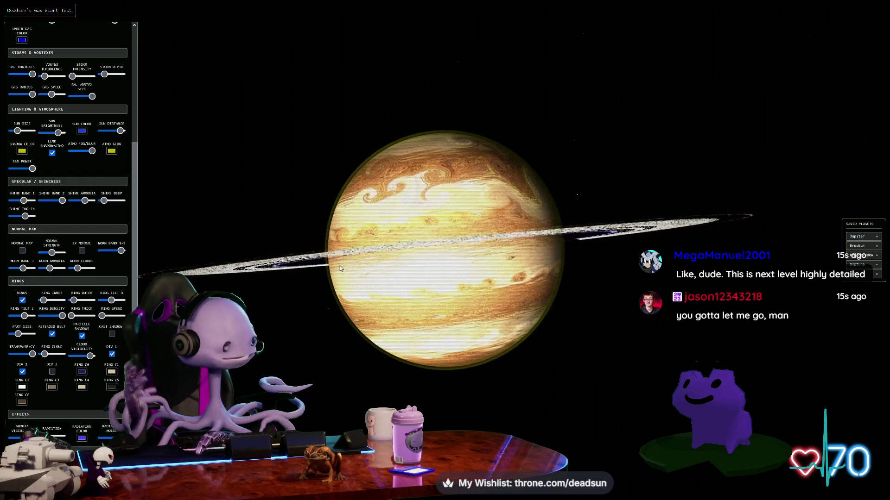
Orbit the camera slightly so the gas giant's rings open up.
key(h)
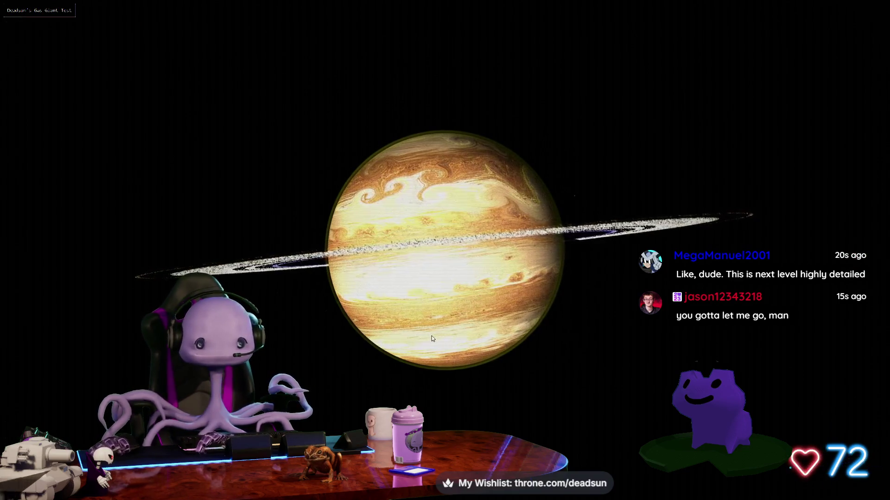
mouse_move(432, 339)
mouse_down()
mouse_move(391, 318)
mouse_move(273, 335)
mouse_move(420, 337)
mouse_up()
key(h)
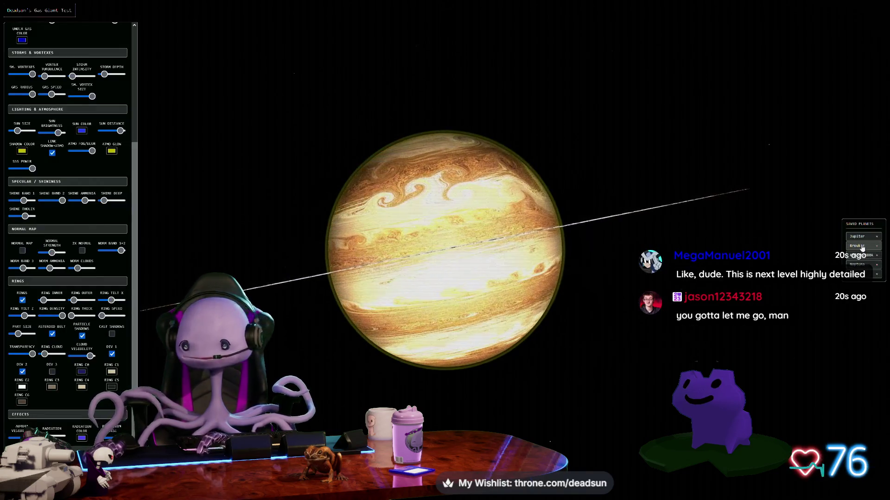
Load the red banded saved planet and orbit it from its night side to its lit face.
click(860, 246)
key(h)
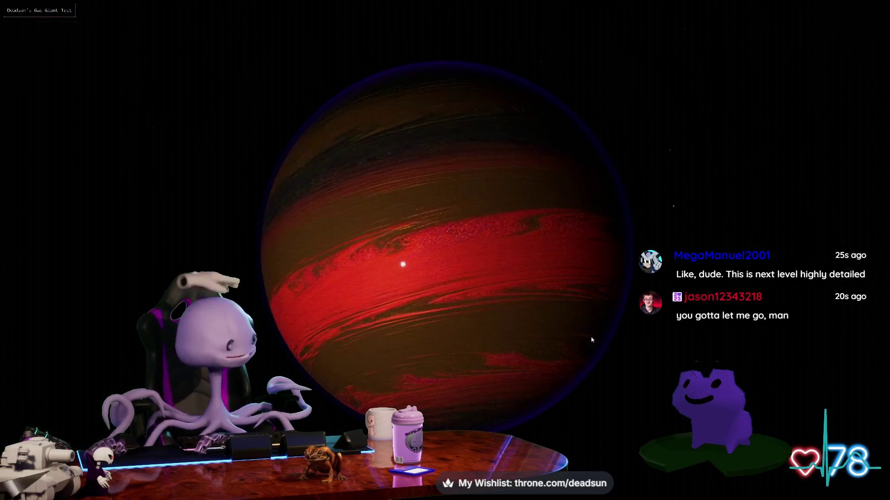
scroll(591, 339, up, 5)
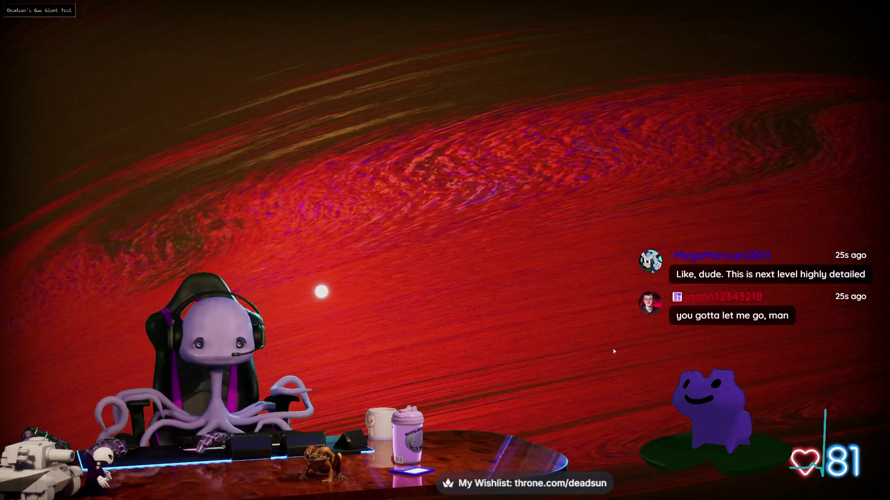
drag(591, 338, 513, 345)
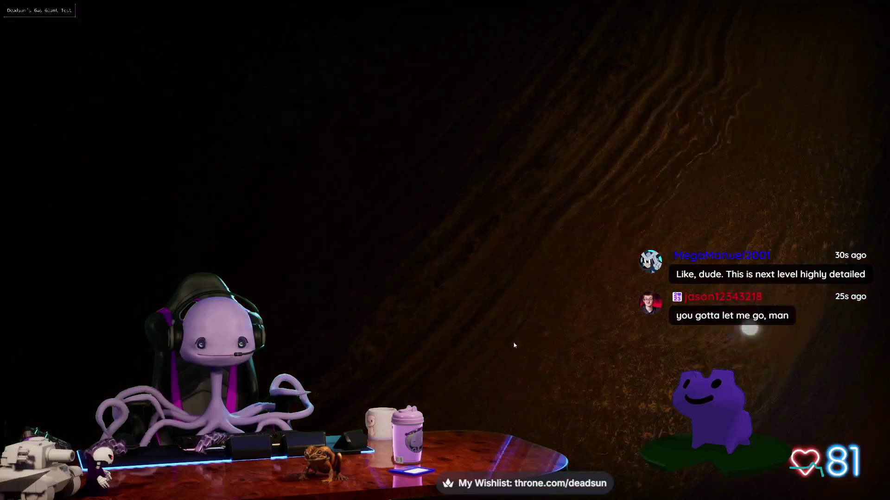
scroll(514, 345, down, 5)
drag(375, 334, 278, 298)
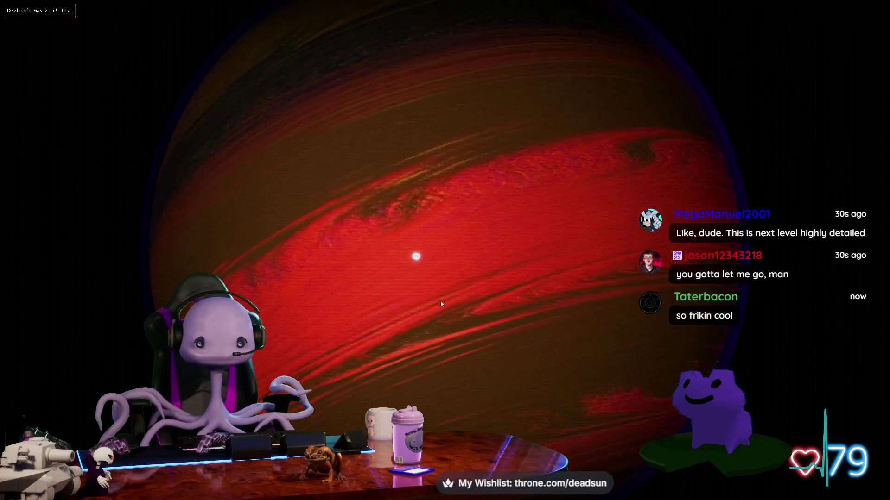
key(h)
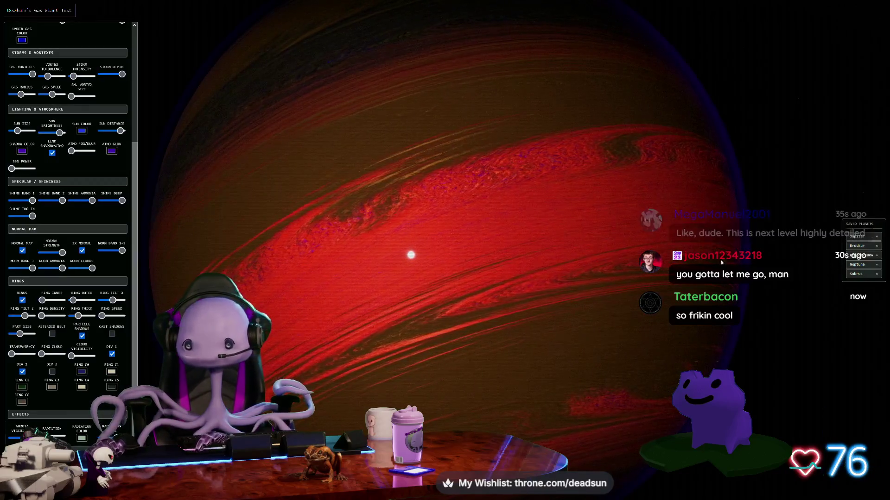
key(h)
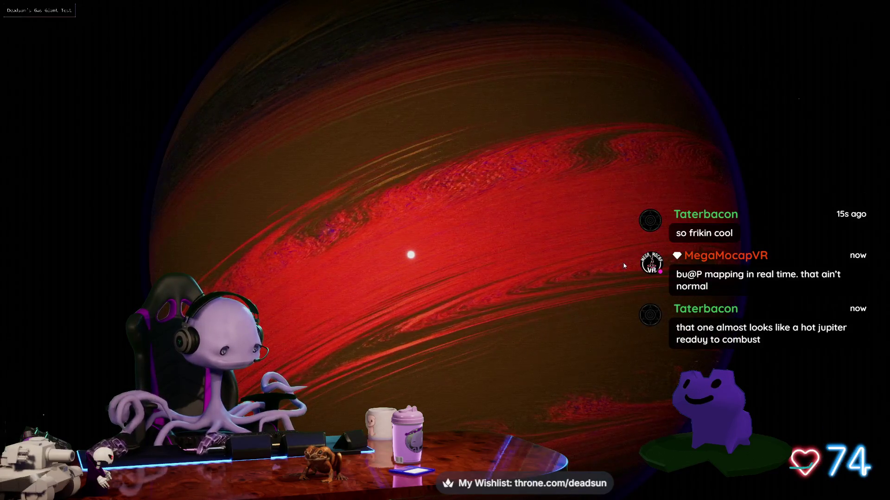
Load the crimson and grey-green swirled saved planet and zoom to frame it with its ring.
key(h)
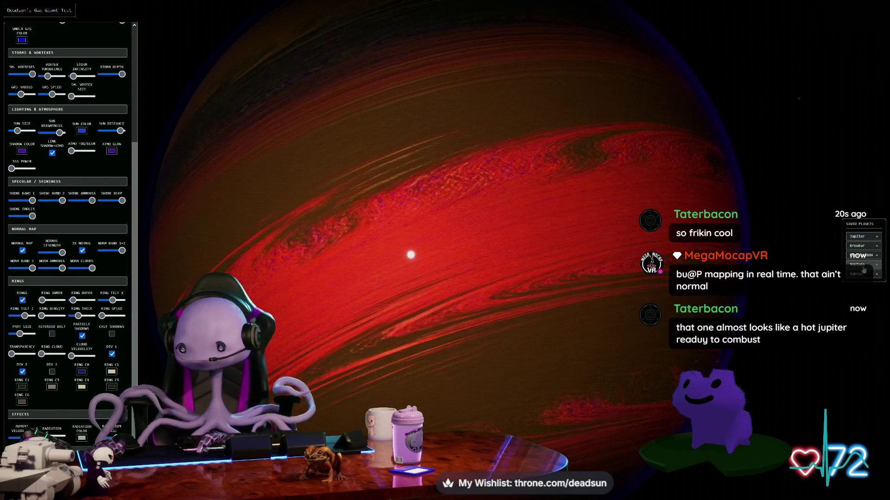
click(861, 257)
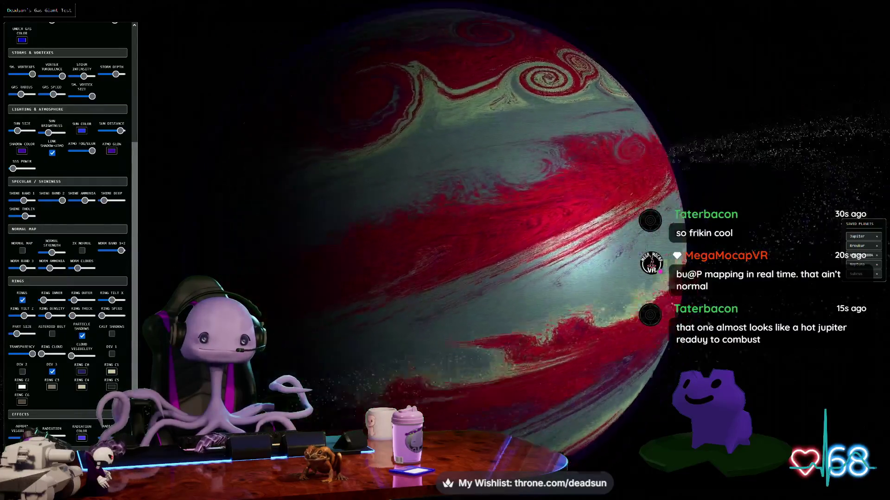
scroll(464, 245, down, 5)
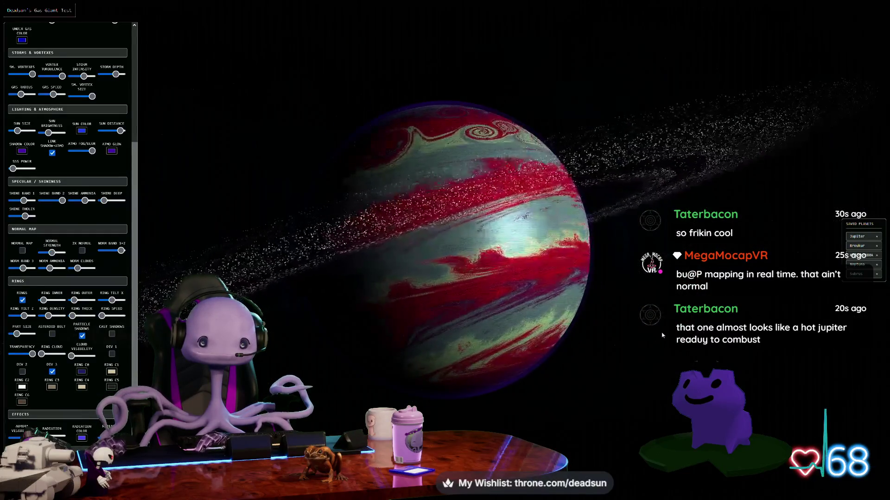
scroll(671, 339, up, 5)
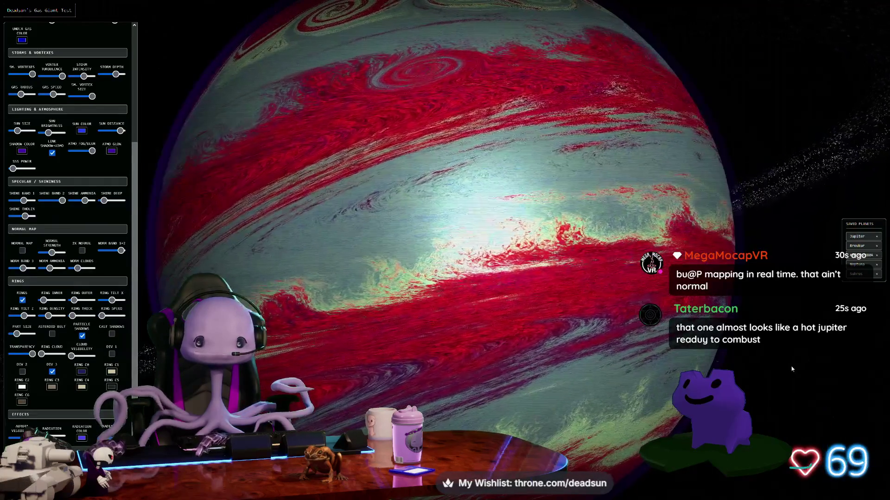
scroll(792, 369, down, 3)
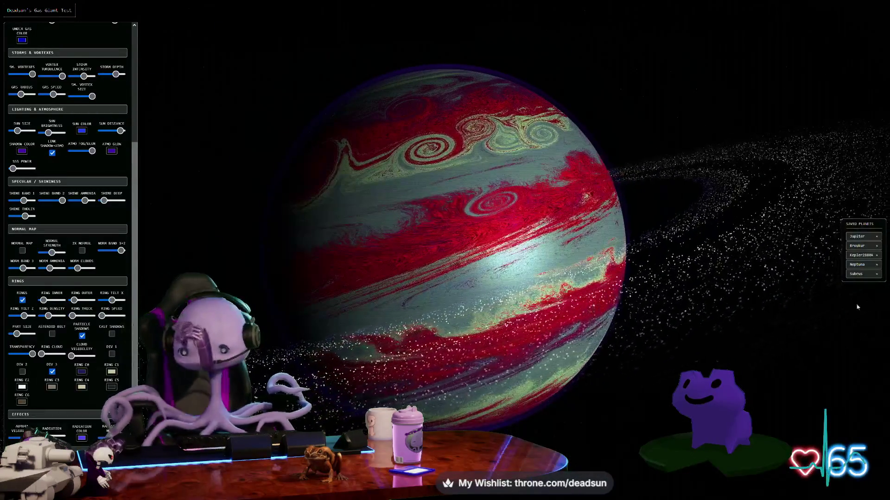
Load the violet-and-teal banded saved gas giant, then zoom and orbit around it.
click(857, 275)
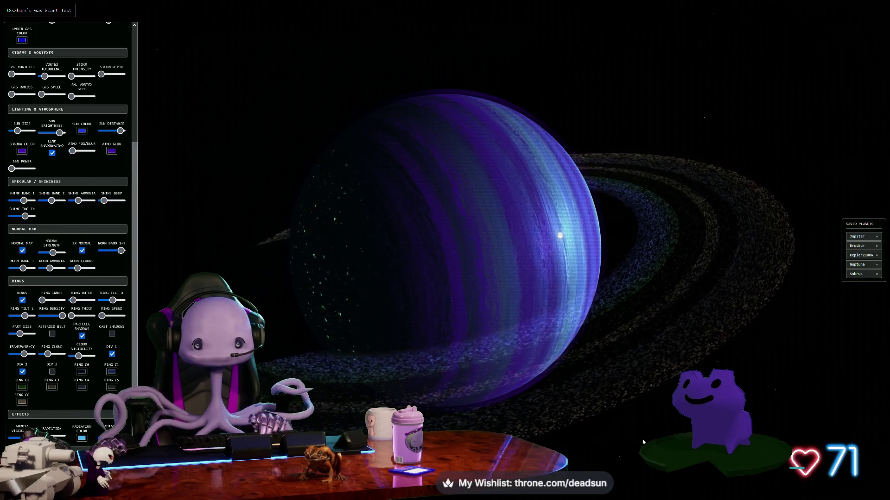
scroll(645, 437, up, 5)
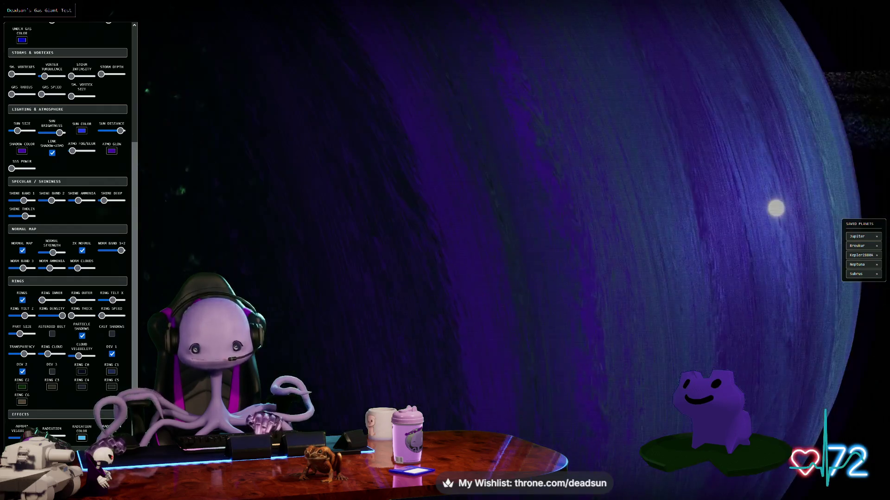
scroll(445, 250, down, 3)
drag(593, 444, 623, 456)
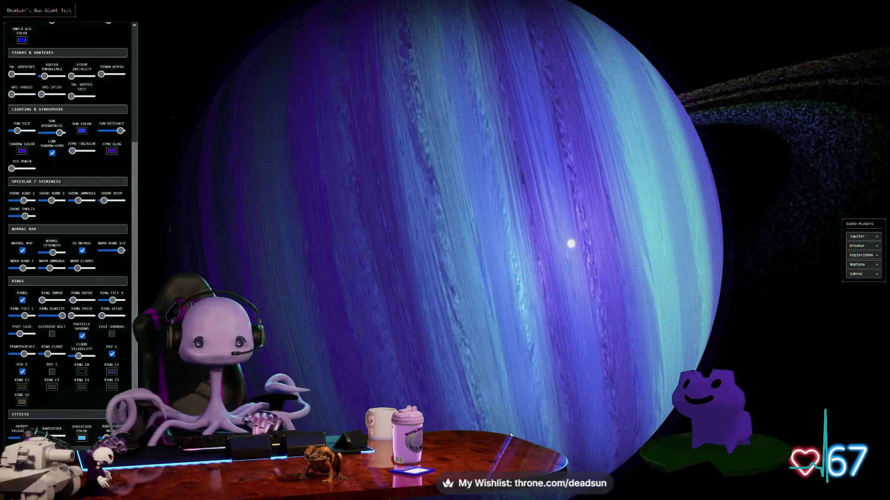
scroll(509, 433, up, 2)
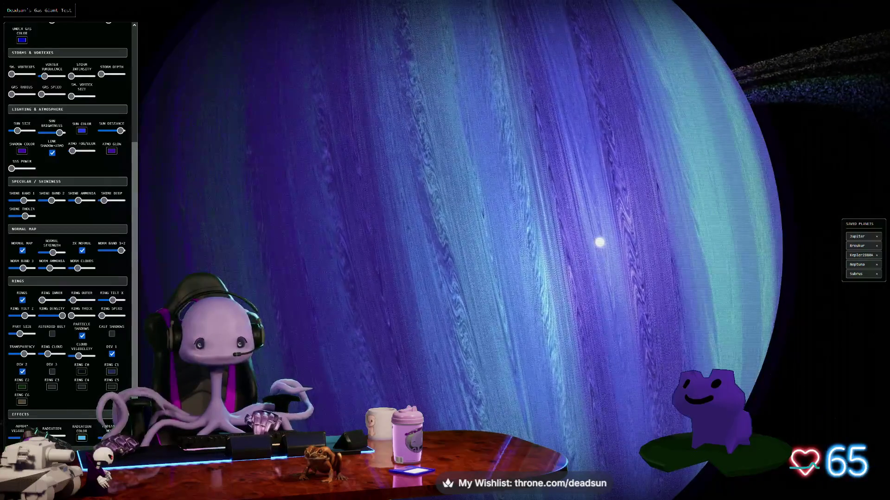
scroll(445, 250, down, 3)
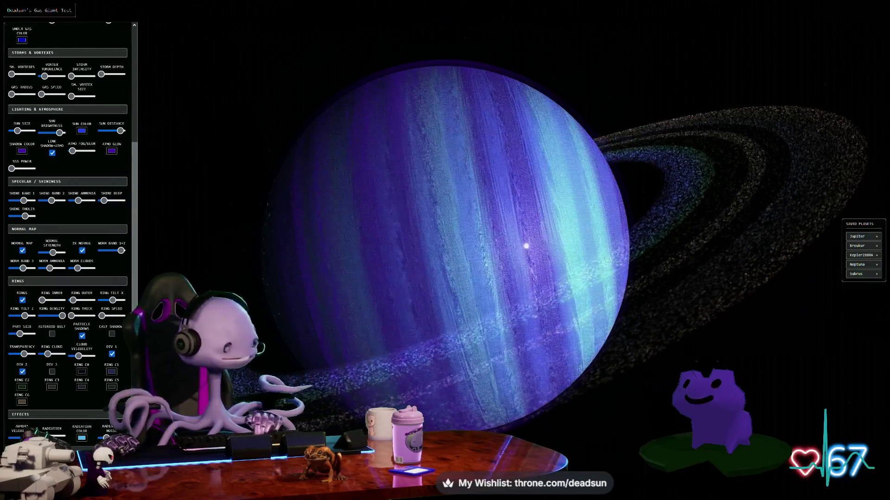
scroll(350, 394, up, 3)
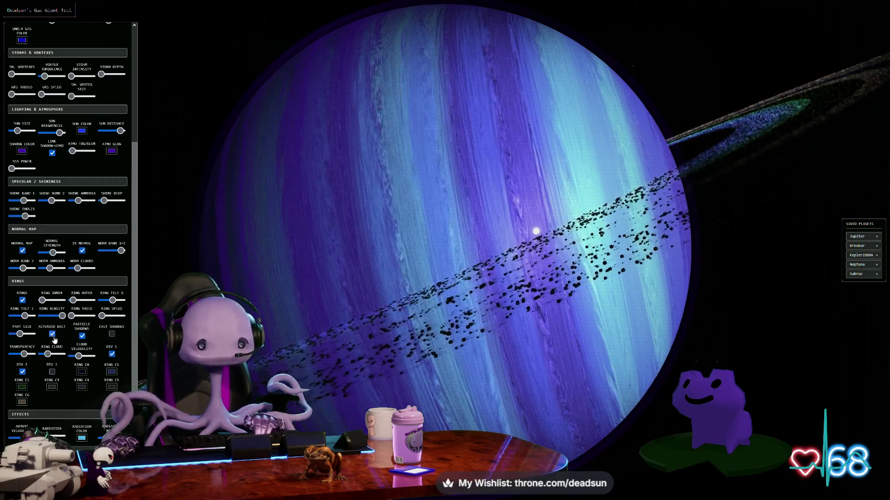
Zoom and orbit to see the blue gas giant's ring tilted open.
scroll(334, 408, down, 3)
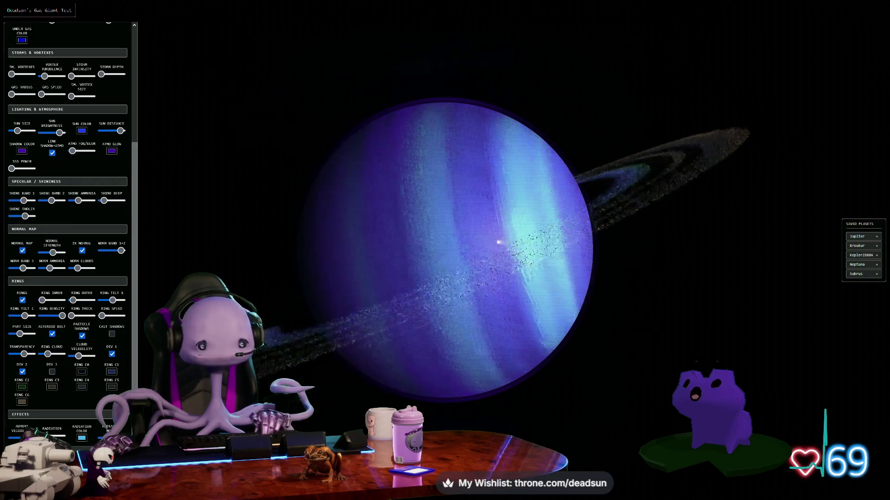
drag(498, 242, 429, 237)
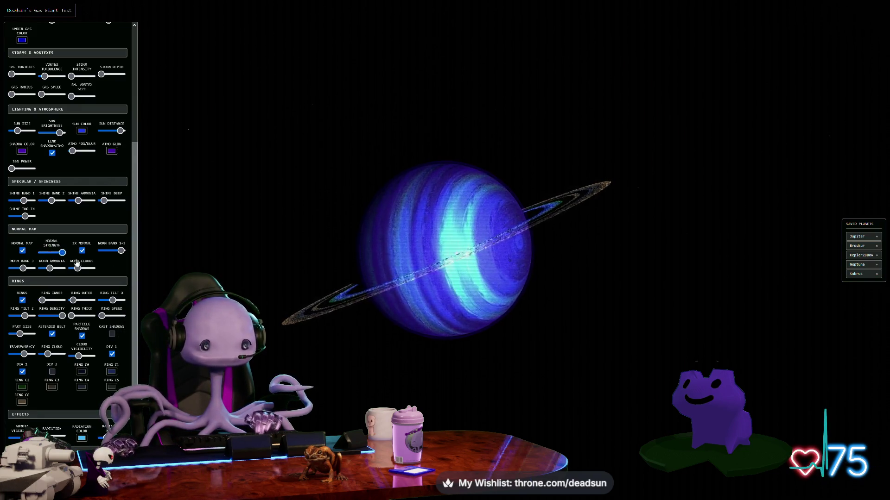
scroll(364, 307, up, 5)
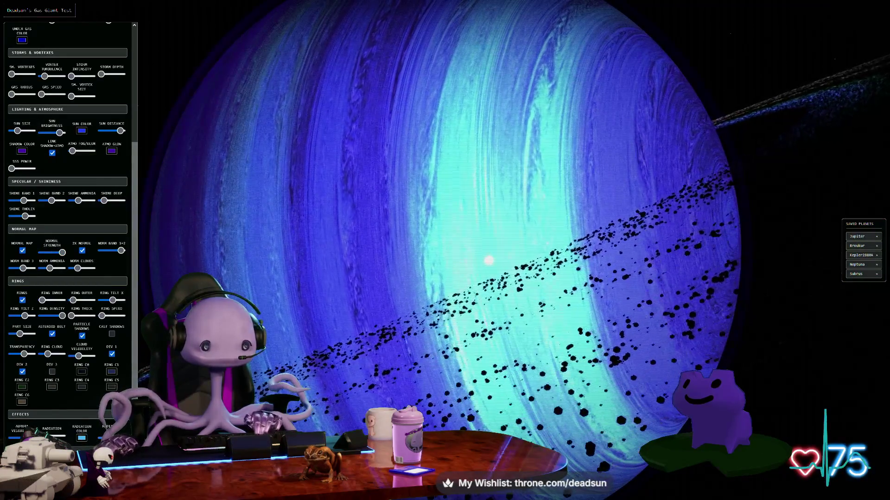
scroll(445, 251, down, 5)
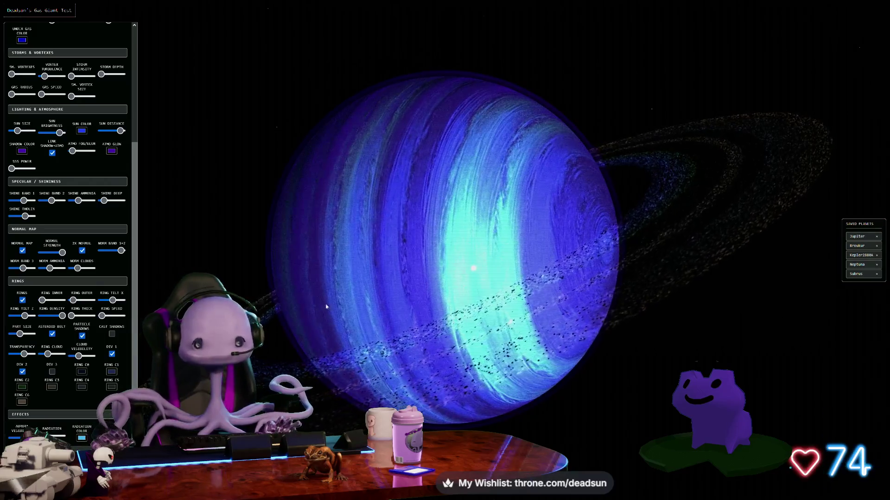
Orbit to the planet's lit cyan side, then move Juna's Frog window over the planet.
mouse_move(316, 349)
mouse_down()
mouse_move(384, 309)
mouse_move(393, 329)
mouse_up()
drag(602, 397, 545, 412)
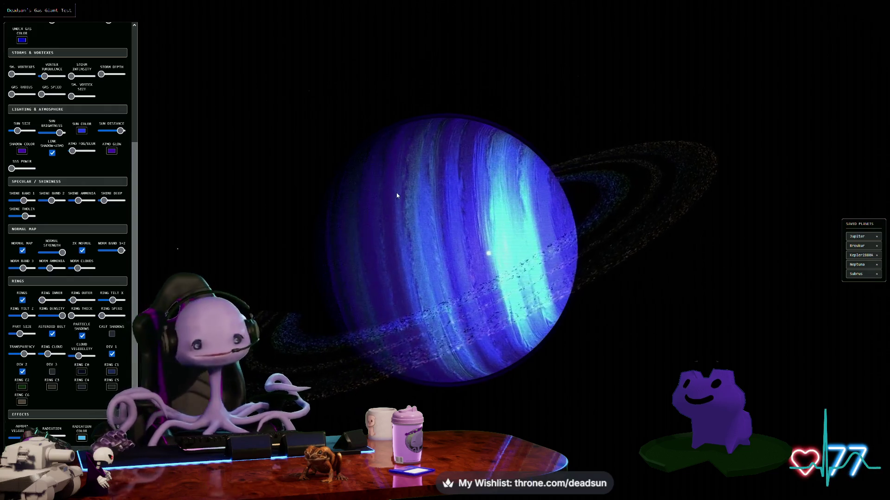
mouse_move(360, 229)
mouse_down()
mouse_move(403, 338)
mouse_move(397, 313)
mouse_up()
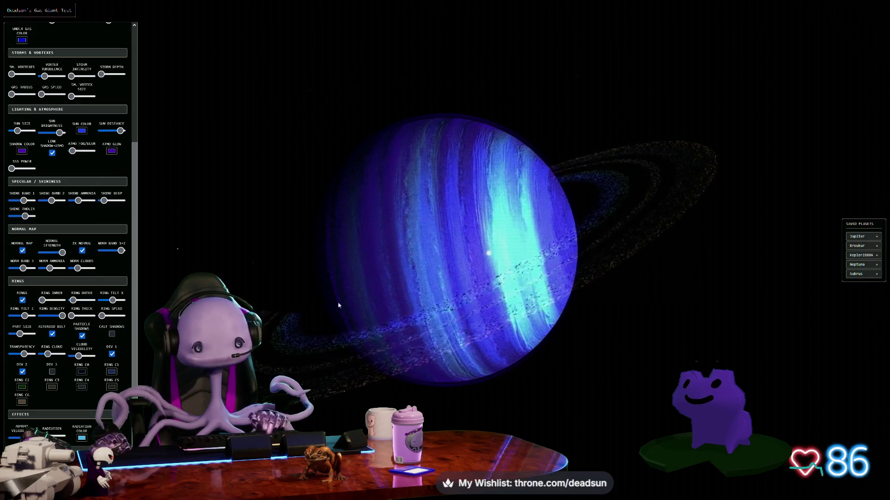
scroll(46, 319, up, 5)
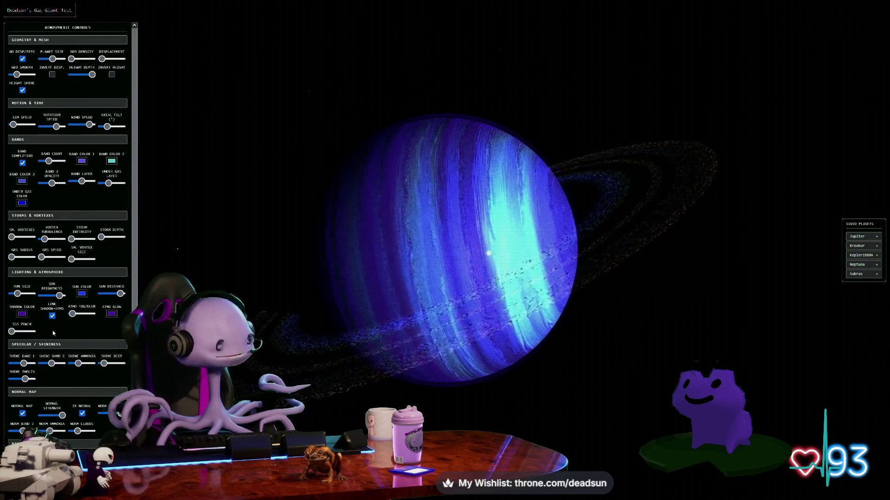
mouse_move(508, 55)
mouse_down()
mouse_move(546, 90)
mouse_move(532, 116)
mouse_move(530, 103)
mouse_move(504, 101)
mouse_up()
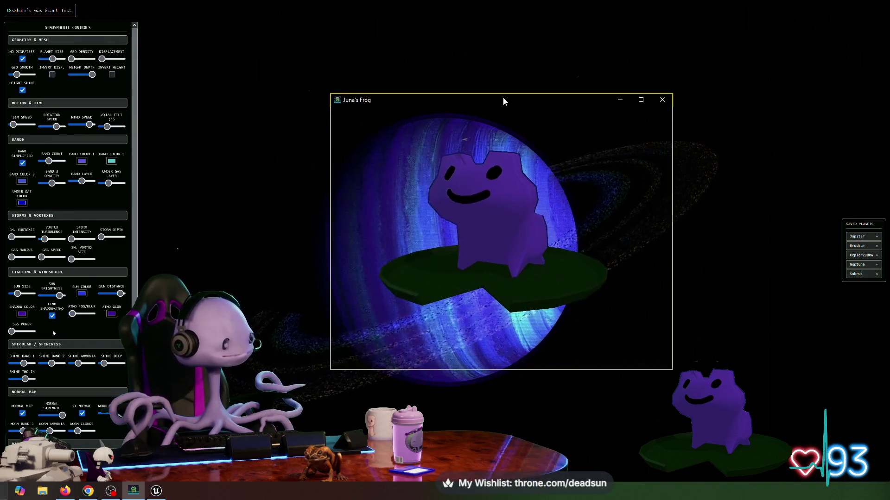
Pet and poke the frog several times so it spins, shows a heart and gets dizzy.
click(491, 209)
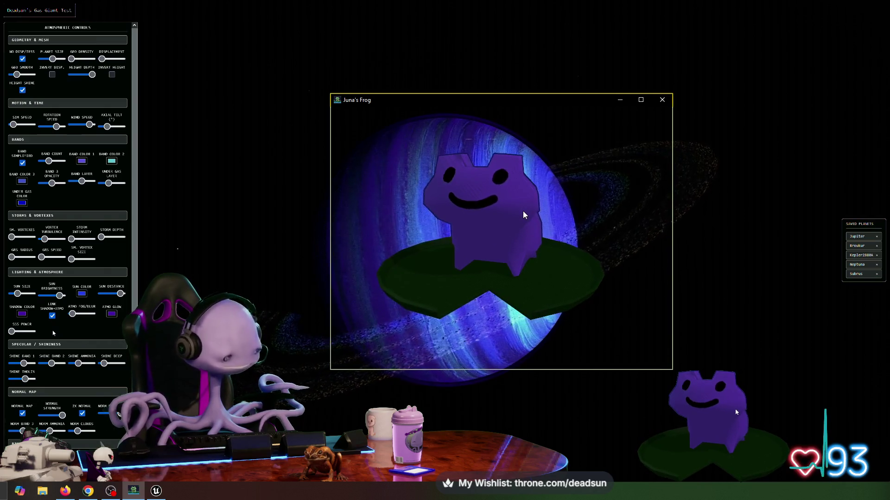
click(510, 212)
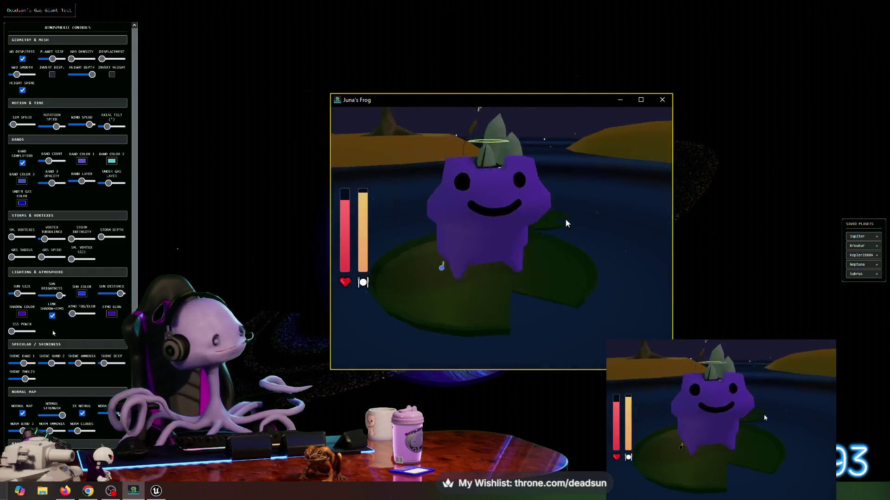
click(530, 210)
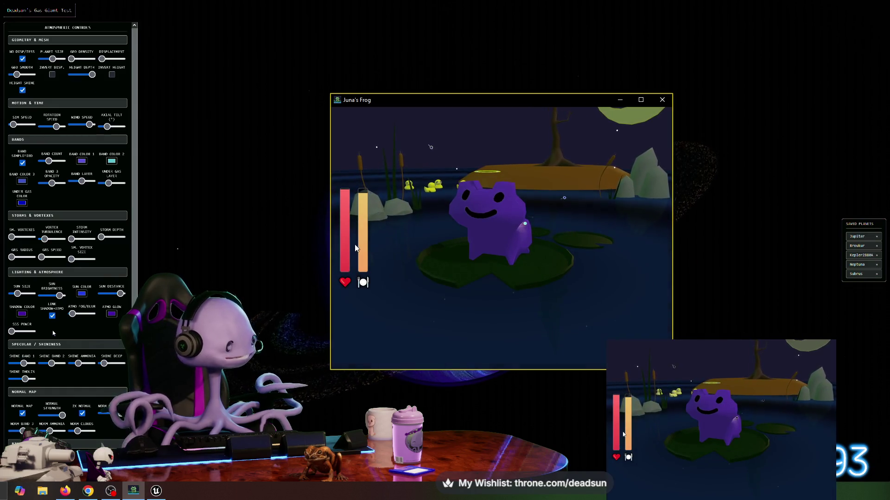
click(494, 231)
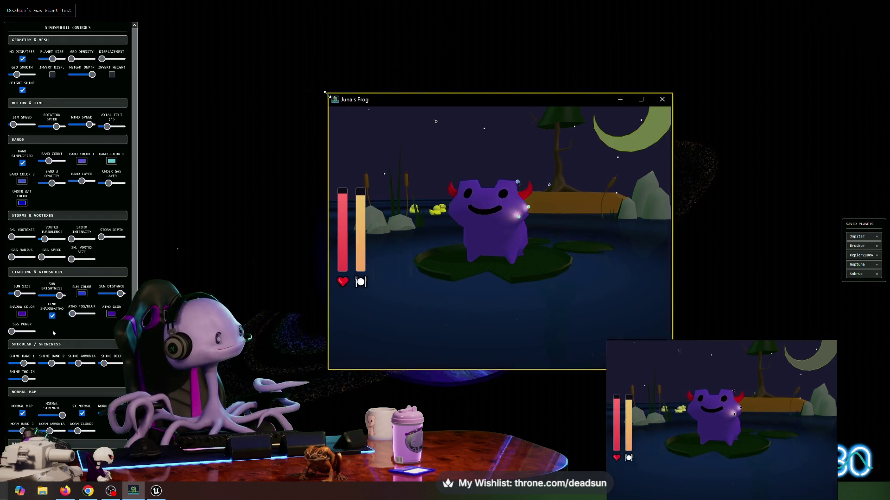
Enlarge the frog game window, zoom in, and bring up the Frog VTuber Controls panel.
drag(329, 92, 141, 13)
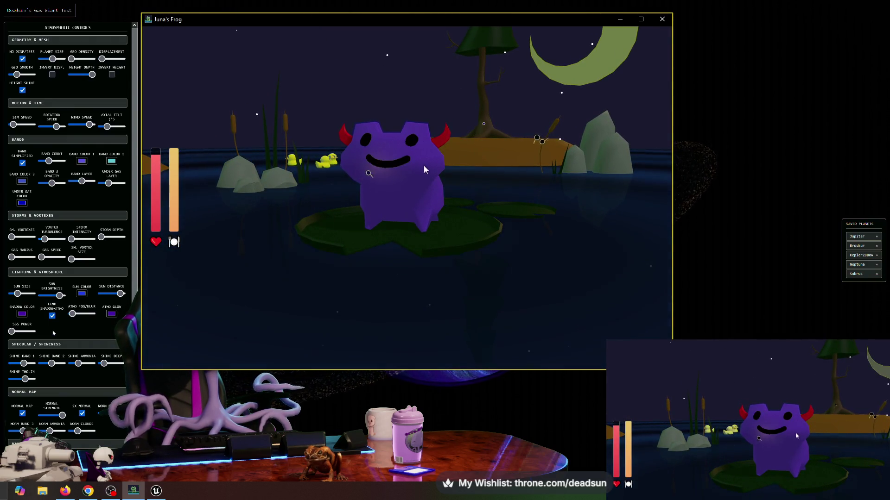
scroll(471, 172, up, 3)
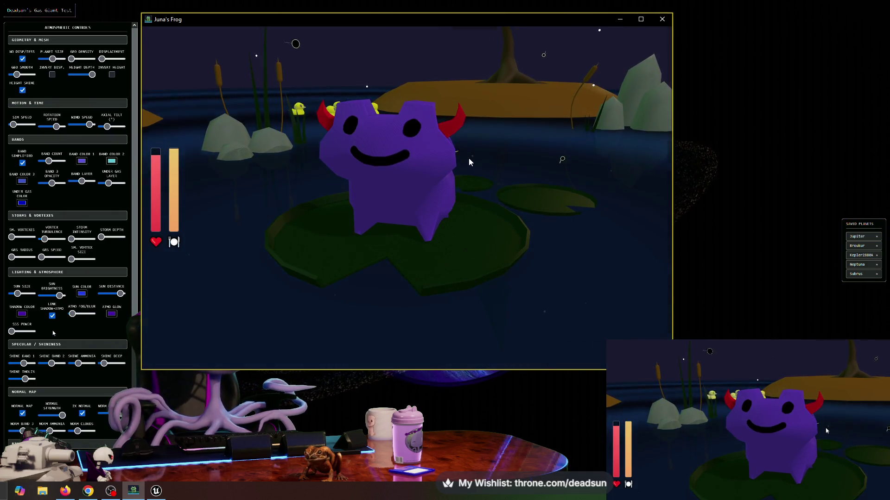
right_click(468, 159)
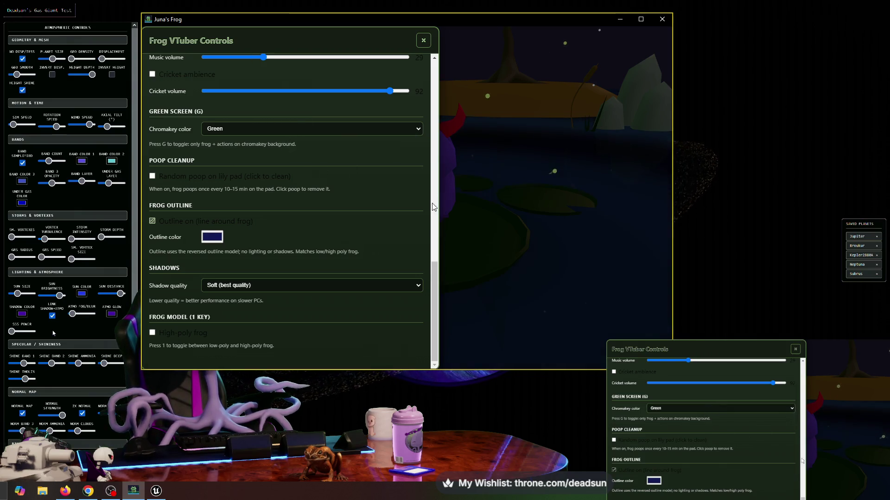
Scroll through the Frog VTuber Controls' outline, shadow and chromakey settings, then close the panel.
drag(436, 282, 441, 133)
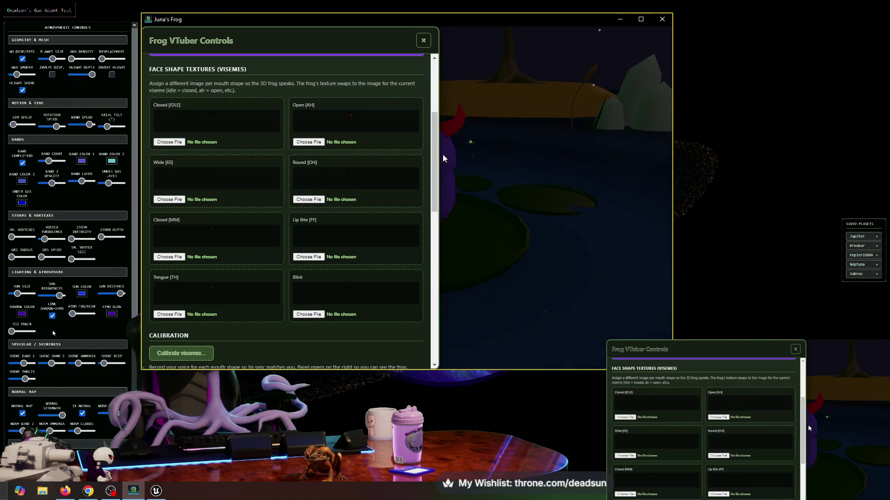
scroll(417, 312, down, 10)
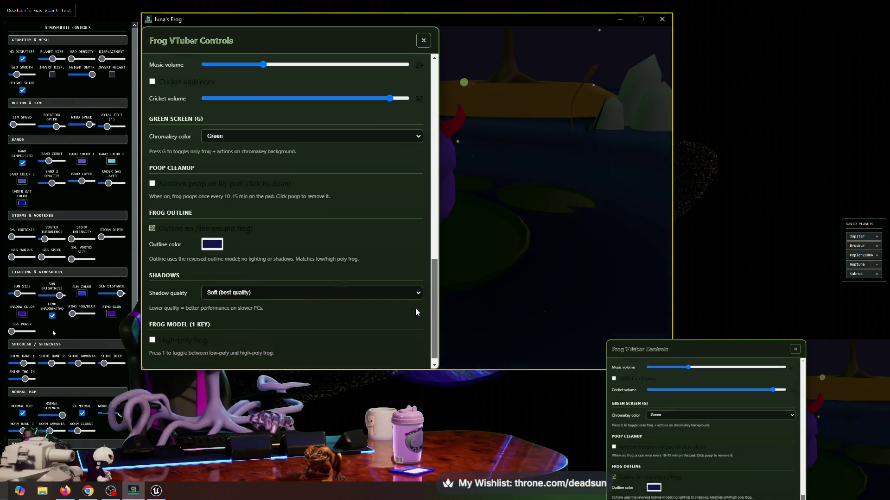
scroll(417, 313, down, 1)
click(423, 41)
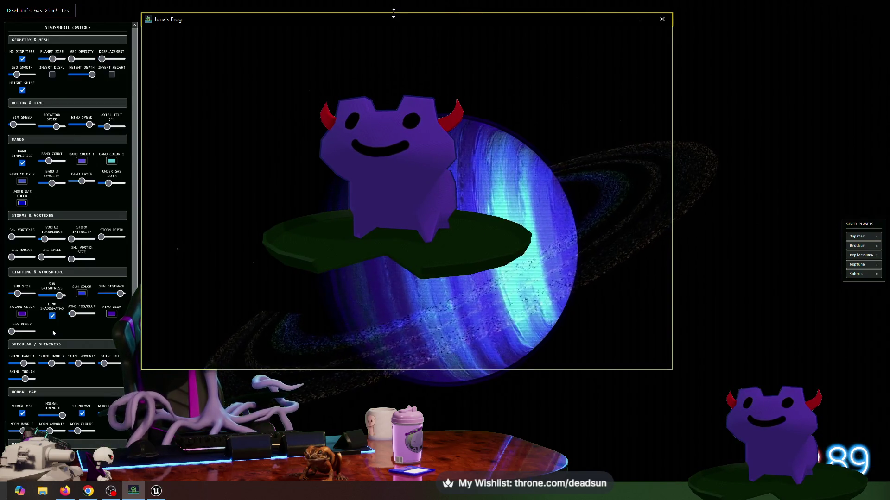
Move the frog window aside, hide the planet's control panels, and reframe the ringed gas giant.
mouse_move(388, 25)
mouse_down()
mouse_move(624, 344)
mouse_move(386, 2)
mouse_move(463, 44)
mouse_move(292, 120)
mouse_move(781, 344)
mouse_move(817, 475)
mouse_up()
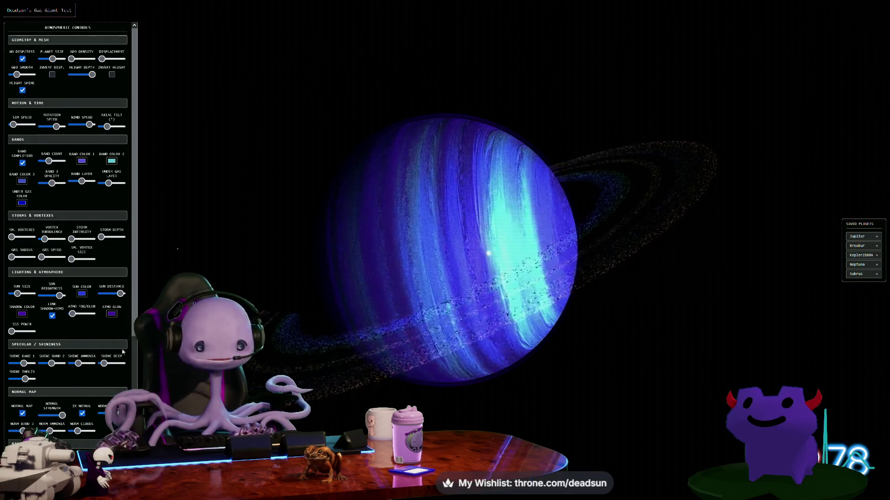
key(h)
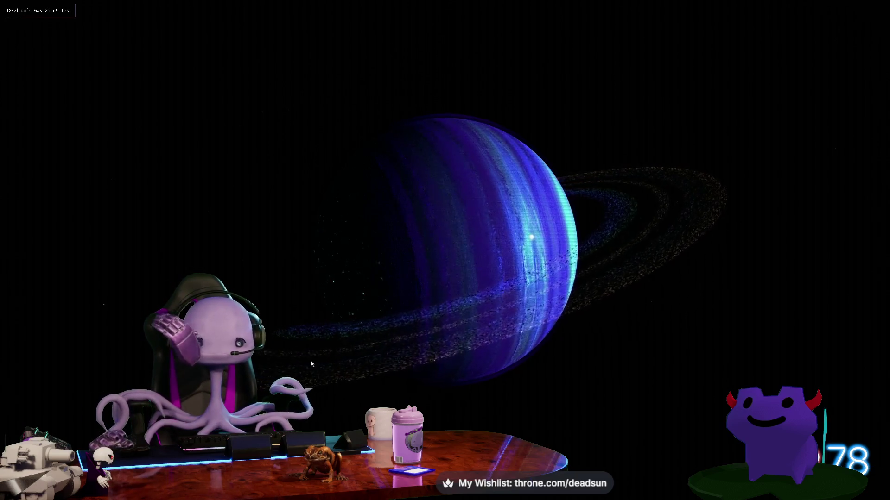
drag(509, 346, 457, 360)
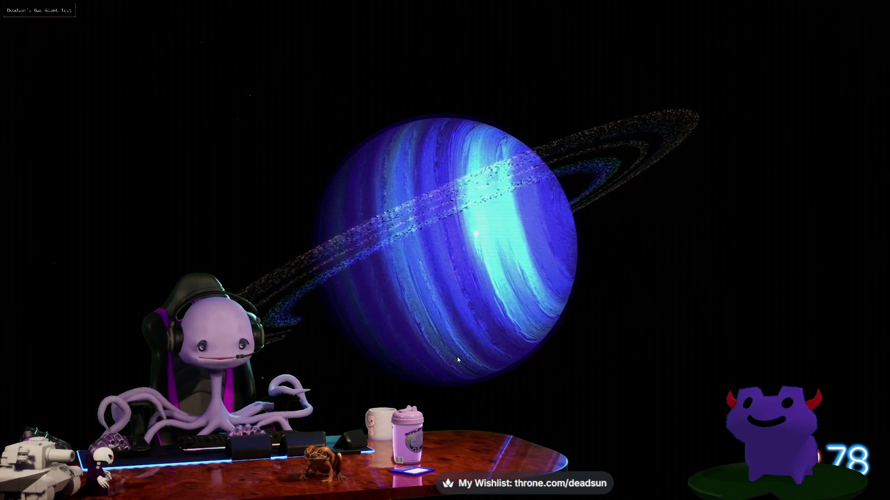
scroll(457, 362, up, 5)
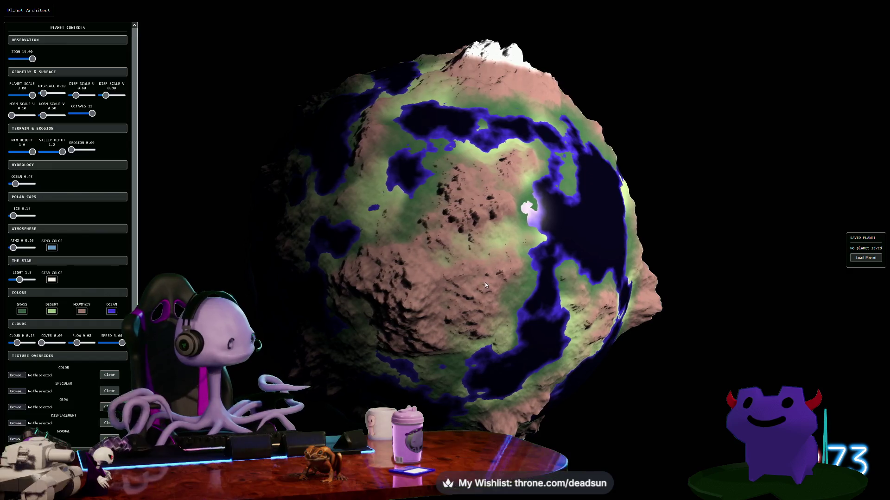
Switch from the planet generator to the Autodesk Maya window showing the Cow.mb farm scene.
key(alt+Tab)
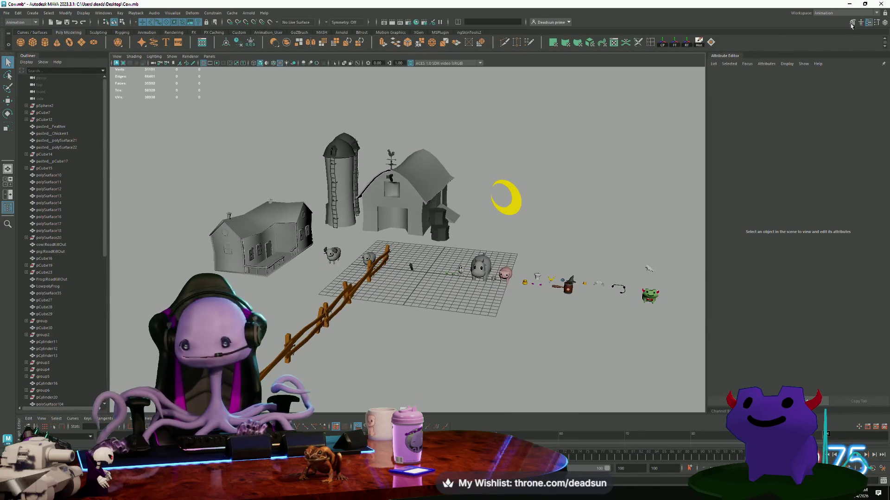
Tumble around the barn and create a new polygon cube, pCube51, on the grid.
key(space)
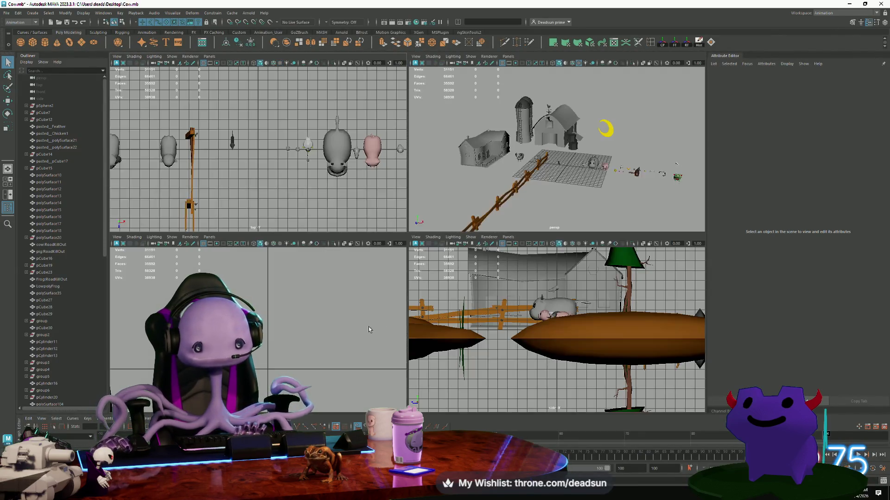
key(space)
scroll(330, 262, up, 10)
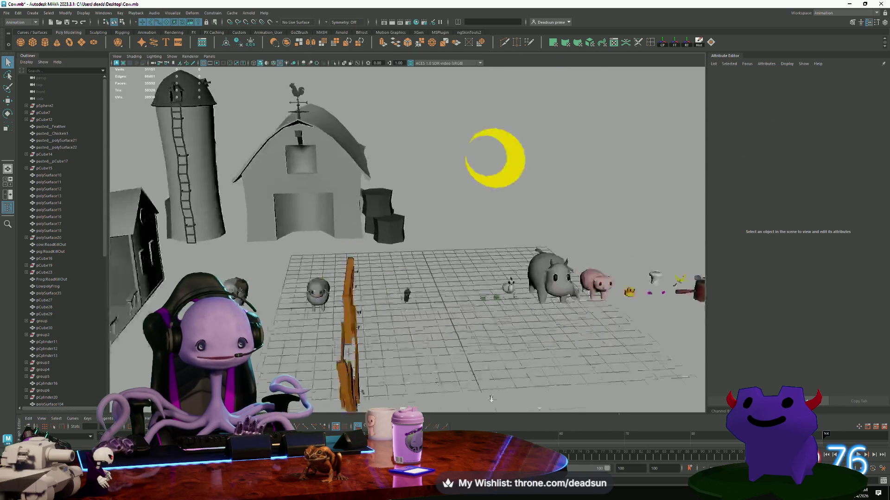
scroll(466, 360, down, 10)
mouse_move(466, 359)
alt+mouse_down()
mouse_move(486, 364)
mouse_move(372, 306)
mouse_move(254, 269)
mouse_move(467, 289)
alt+mouse_up()
scroll(500, 367, up, 10)
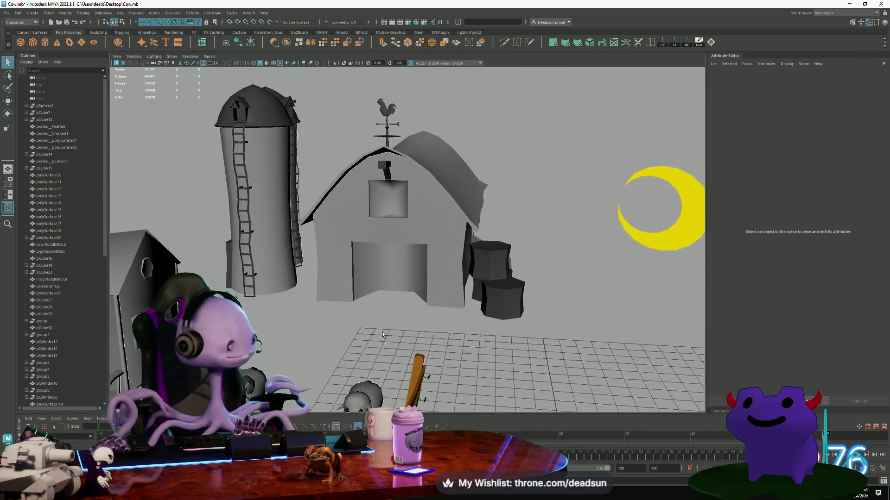
scroll(500, 367, down, 10)
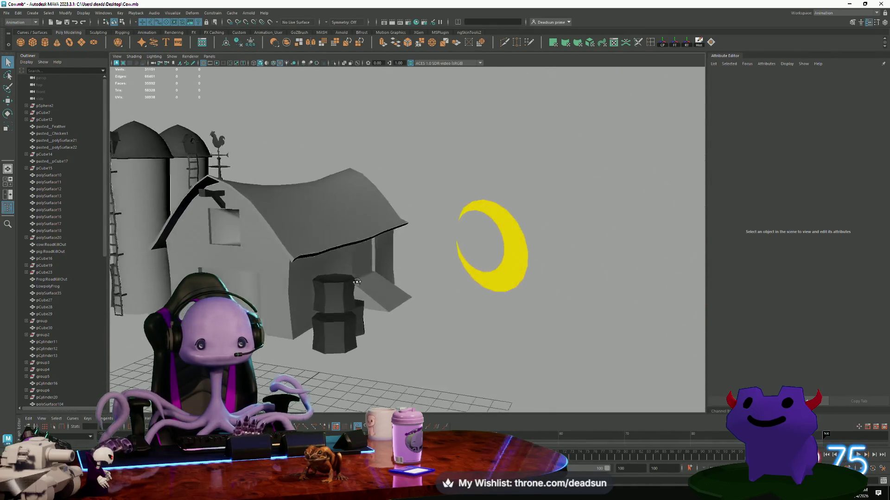
scroll(467, 290, up, 5)
scroll(467, 290, down, 5)
scroll(496, 392, up, 8)
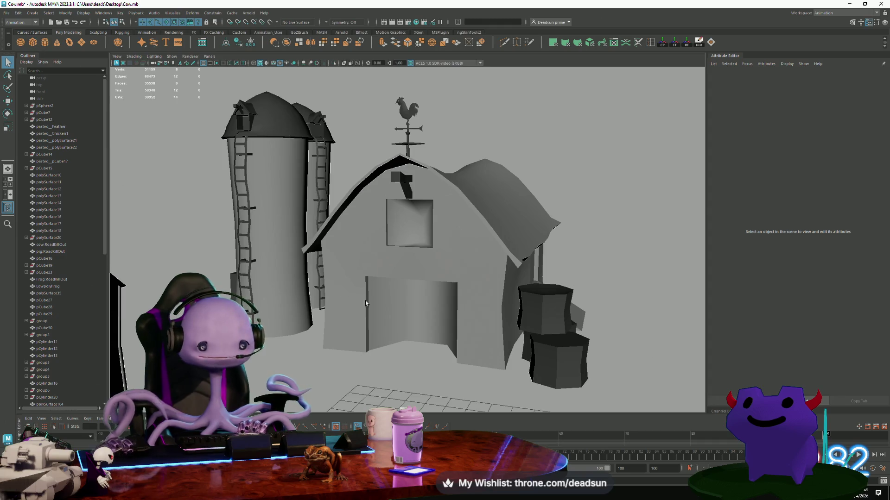
click(32, 42)
mouse_move(297, 259)
alt+mouse_down()
mouse_move(320, 315)
mouse_move(340, 300)
mouse_move(309, 289)
mouse_move(326, 287)
alt+mouse_up()
Frame pCube51 and scale it into a large flat slab at the barn's doorway.
alt+right_drag(381, 319, 560, 376)
alt+drag(561, 376, 500, 357)
key(e)
key(r)
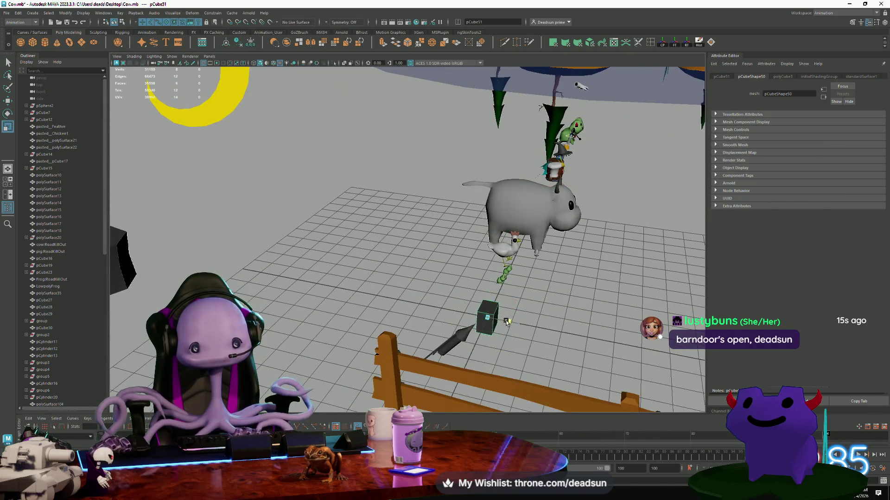
alt+right_drag(523, 344, 458, 340)
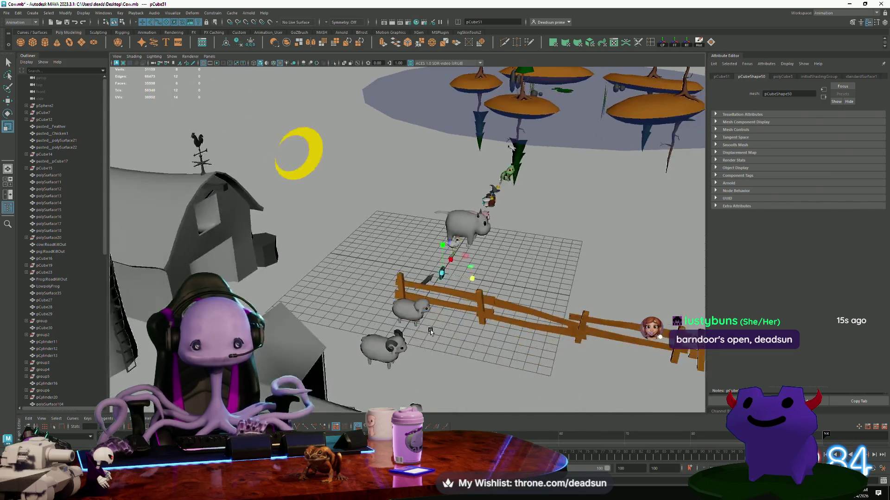
mouse_move(459, 340)
alt+mouse_down()
mouse_move(399, 337)
mouse_move(428, 312)
alt+mouse_up()
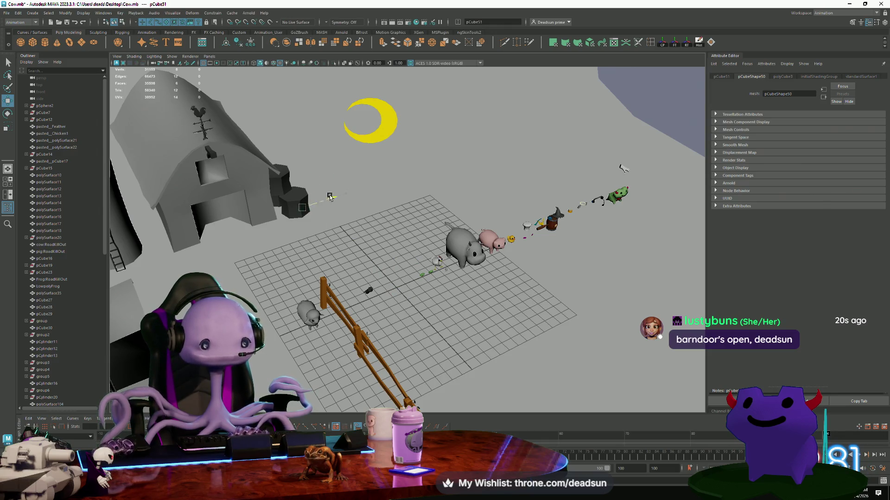
key(f)
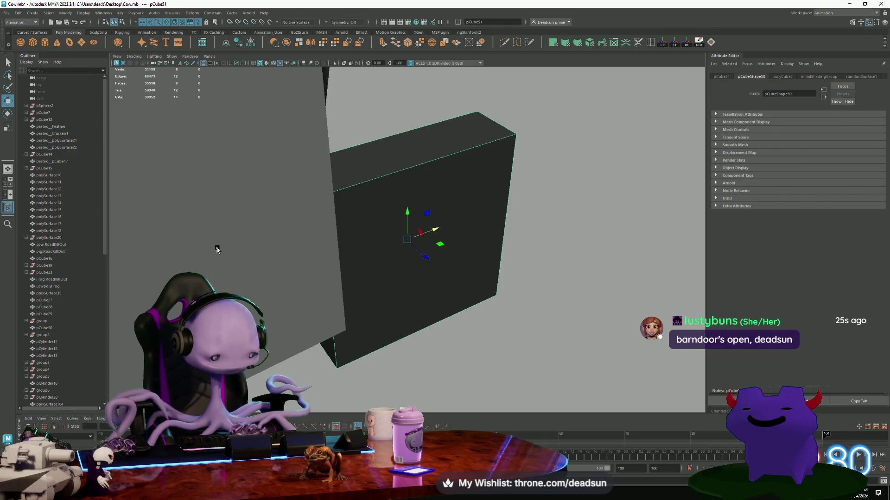
scroll(422, 263, down, 2)
mouse_move(431, 259)
mouse_down()
mouse_move(440, 266)
mouse_move(447, 234)
mouse_up()
mouse_move(394, 264)
alt+mouse_down()
mouse_move(468, 266)
mouse_move(330, 213)
mouse_move(302, 216)
mouse_move(322, 226)
alt+mouse_up()
Thin the slab and pull its top and right-edge vertices into a tall panel filling the doorway's left half.
key(e)
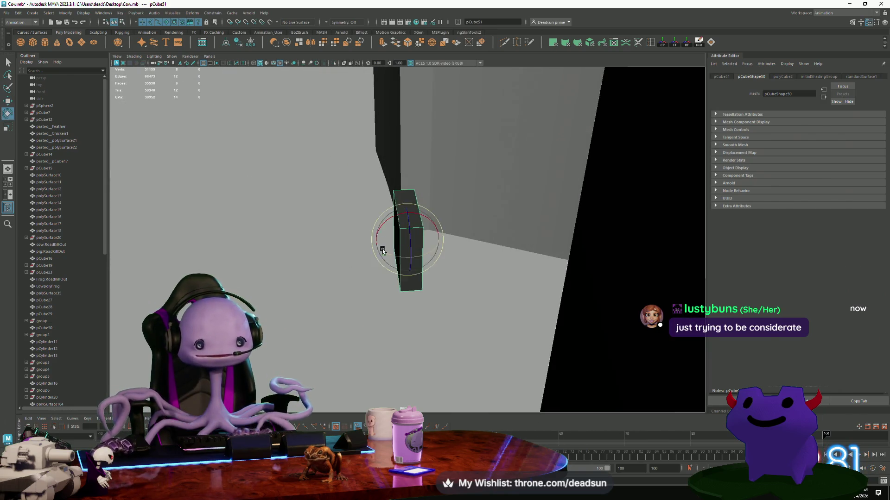
key(r)
mouse_move(381, 242)
mouse_down()
mouse_move(398, 244)
mouse_move(375, 248)
mouse_move(391, 320)
mouse_move(429, 332)
mouse_move(400, 284)
mouse_up()
key(w)
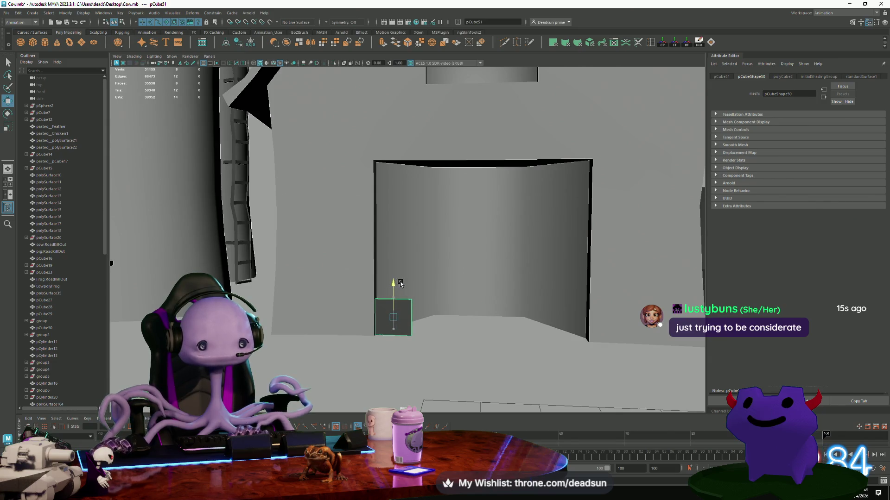
mouse_move(336, 269)
mouse_down()
mouse_move(368, 287)
mouse_move(369, 309)
mouse_up()
drag(391, 268, 374, 133)
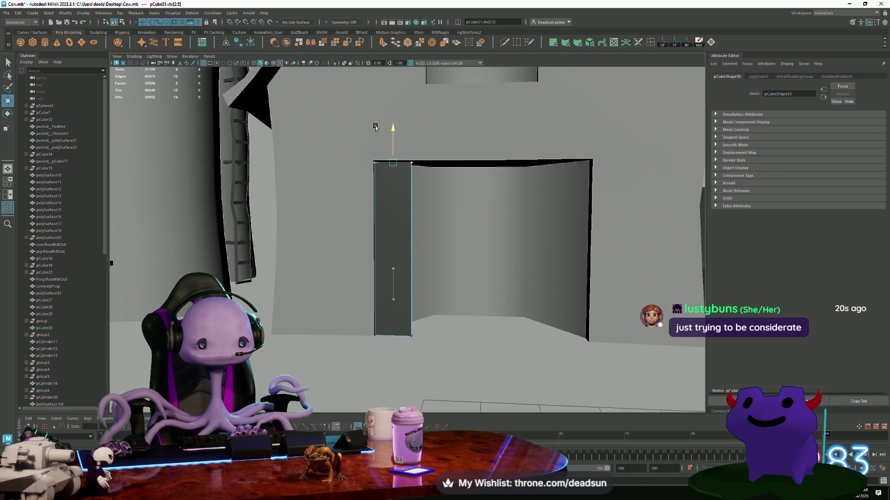
drag(431, 136, 401, 355)
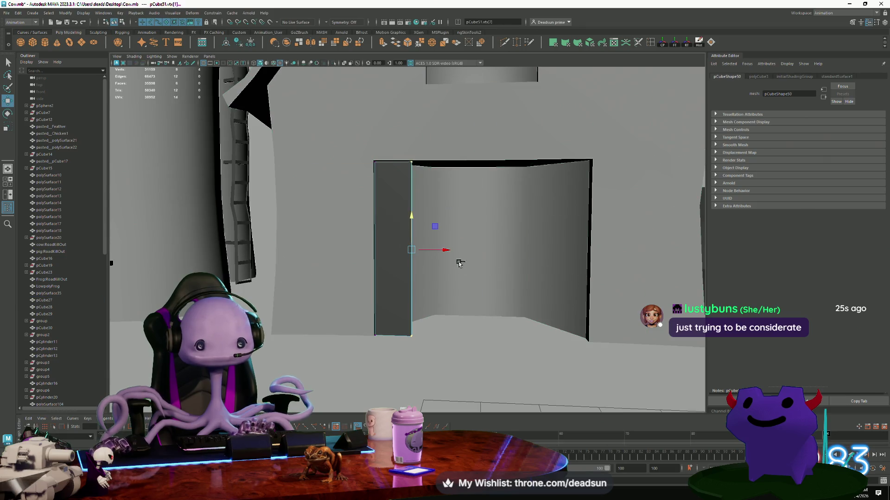
mouse_move(444, 250)
mouse_down()
mouse_move(508, 254)
mouse_move(466, 323)
mouse_move(445, 321)
mouse_move(440, 282)
mouse_move(412, 279)
mouse_move(439, 278)
mouse_move(445, 290)
mouse_move(426, 284)
mouse_move(437, 281)
mouse_move(433, 290)
mouse_move(380, 294)
mouse_up()
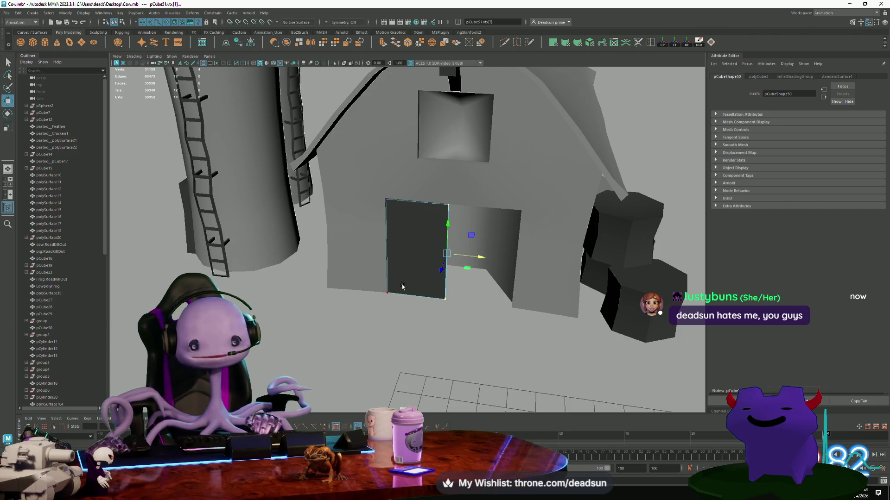
mouse_move(380, 281)
alt+mouse_down()
mouse_move(408, 259)
mouse_move(386, 235)
mouse_move(399, 270)
mouse_move(401, 259)
alt+mouse_up()
scroll(429, 249, up, 5)
Select the whole door panel object and duplicate it, creating pCube52.
key(F8)
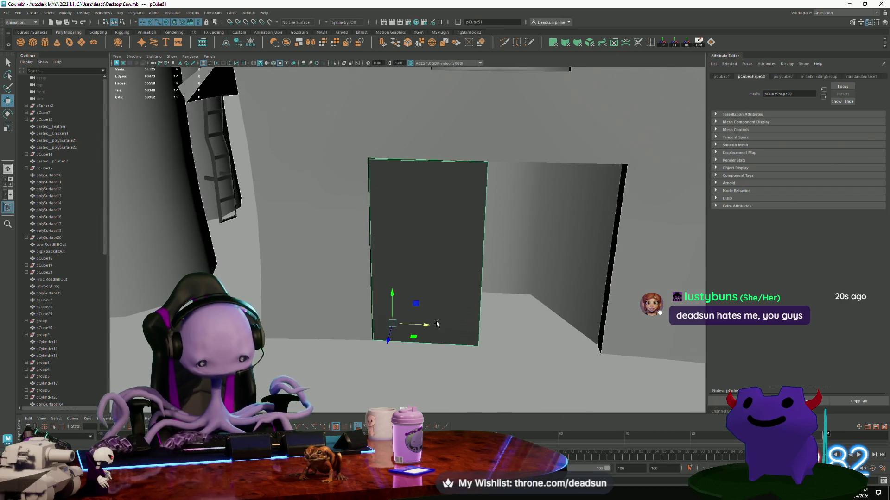
key(d)
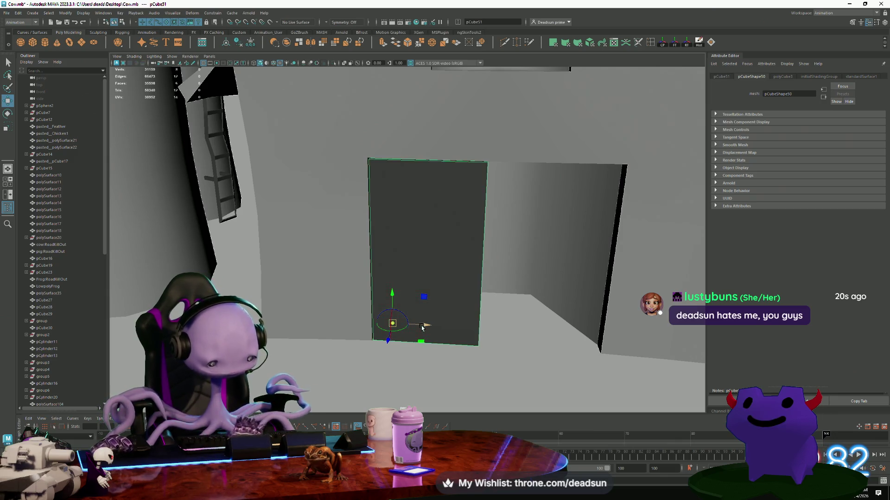
key(ctrl+d)
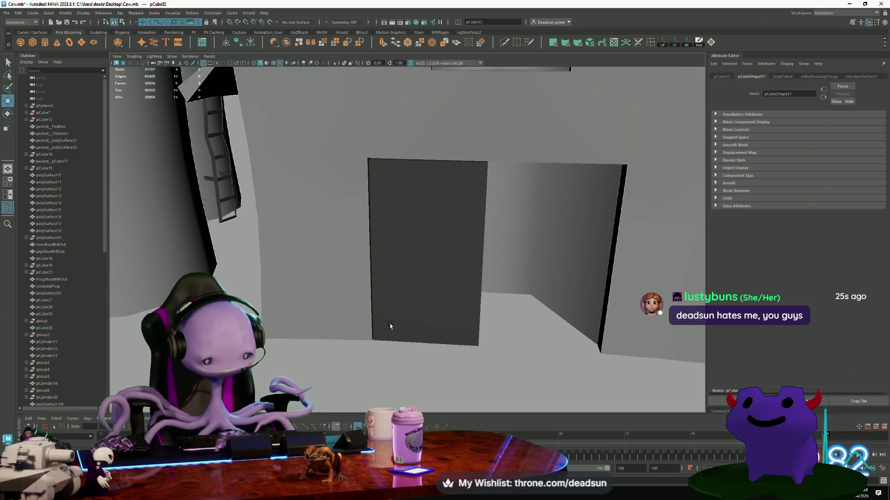
Select the original door panel, undo an accidental shift, and snap its pivot to the bottom outer corner.
click(414, 319)
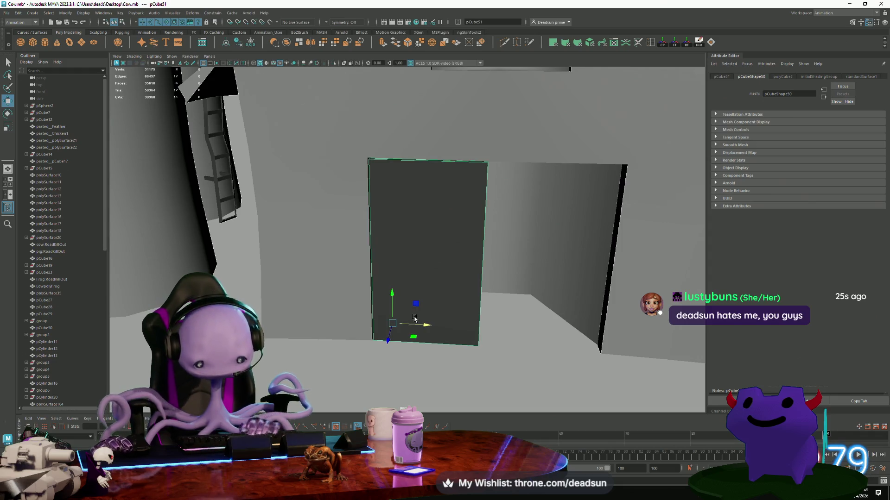
key(d)
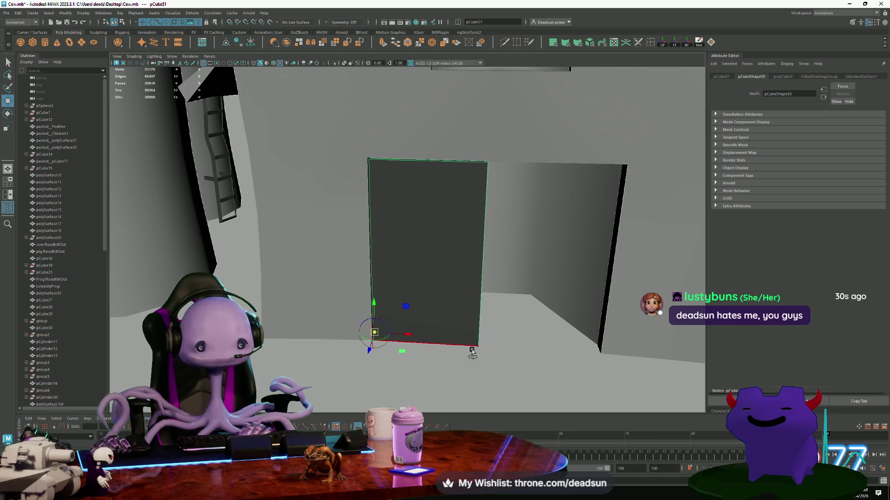
mouse_move(381, 337)
alt+mouse_down()
mouse_move(370, 335)
mouse_move(388, 338)
mouse_move(421, 312)
mouse_move(399, 342)
mouse_move(357, 326)
mouse_move(397, 313)
alt+mouse_up()
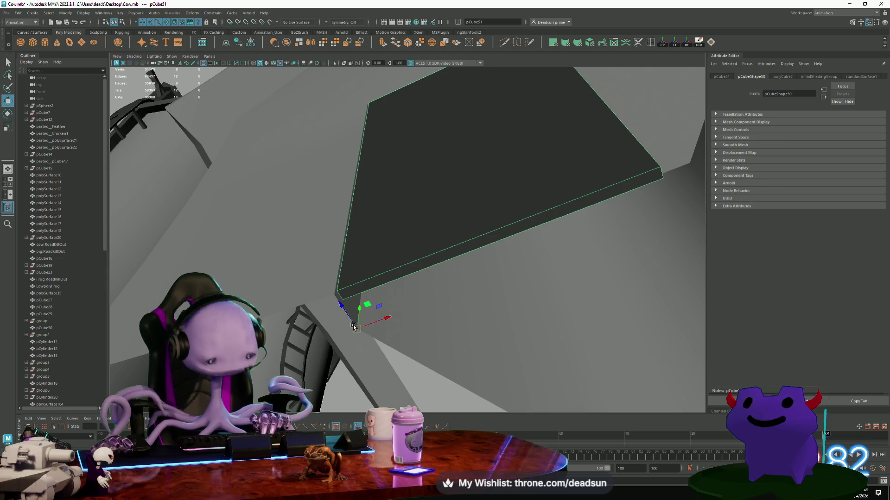
drag(356, 324, 357, 319)
key(ctrl+z)
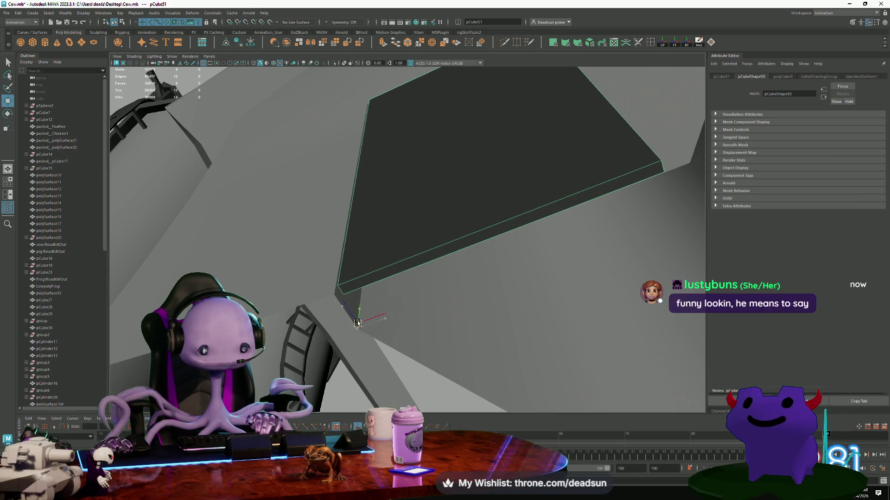
key(ctrl+z)
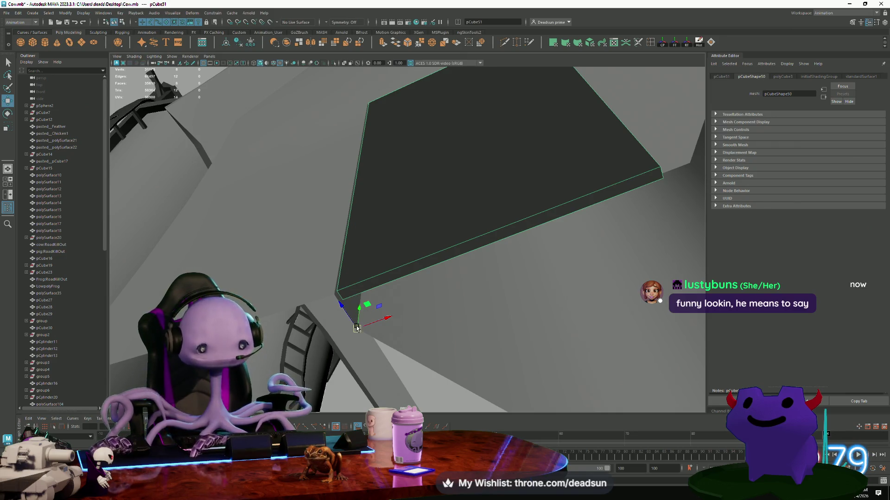
click(350, 319)
drag(340, 306, 354, 298)
key(d)
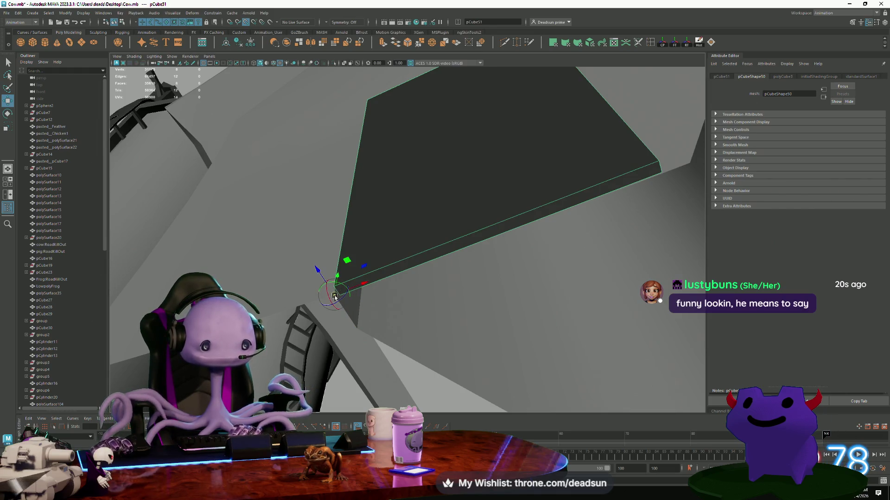
mouse_move(335, 325)
alt+mouse_down()
mouse_move(676, 418)
mouse_move(412, 334)
alt+mouse_up()
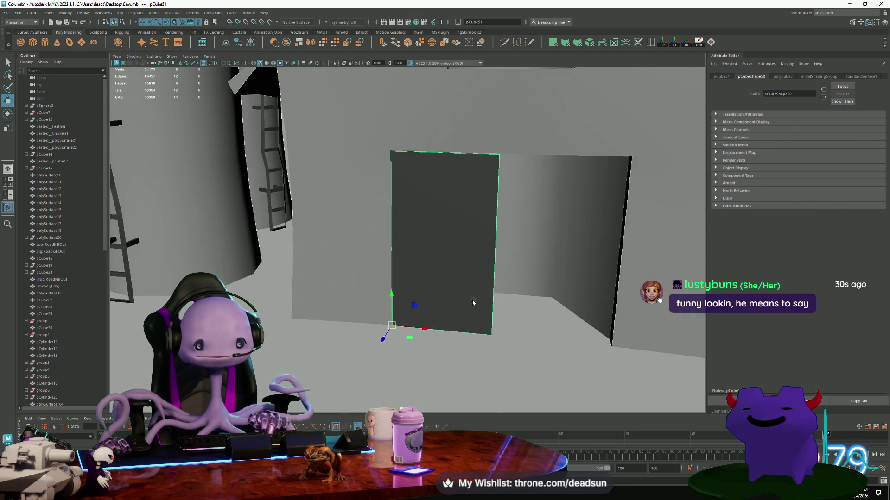
alt+drag(473, 302, 363, 318)
Rotate the barn door partly open and bring up Insert Edge Loop Tool settings for multiple loops.
right_drag(420, 253, 439, 241)
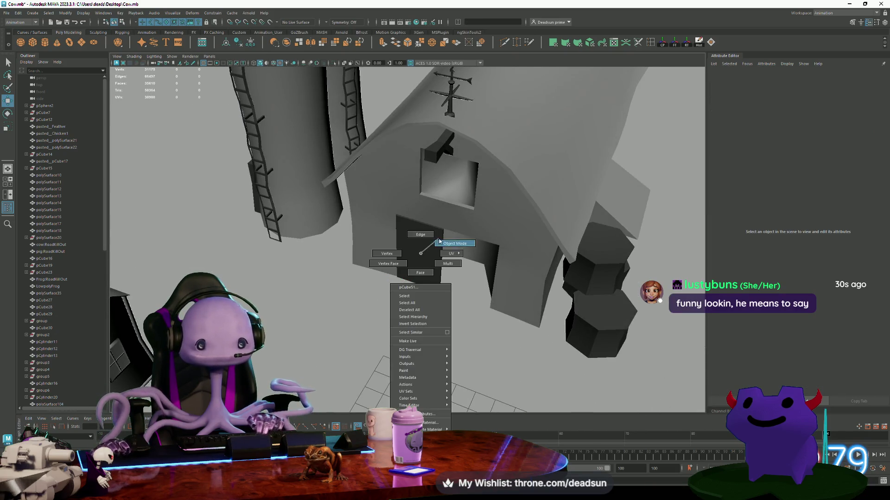
mouse_move(389, 294)
alt+mouse_down()
mouse_move(415, 265)
mouse_move(401, 291)
mouse_move(339, 284)
mouse_move(413, 298)
mouse_move(415, 324)
mouse_move(376, 320)
alt+mouse_up()
click(422, 276)
key(e)
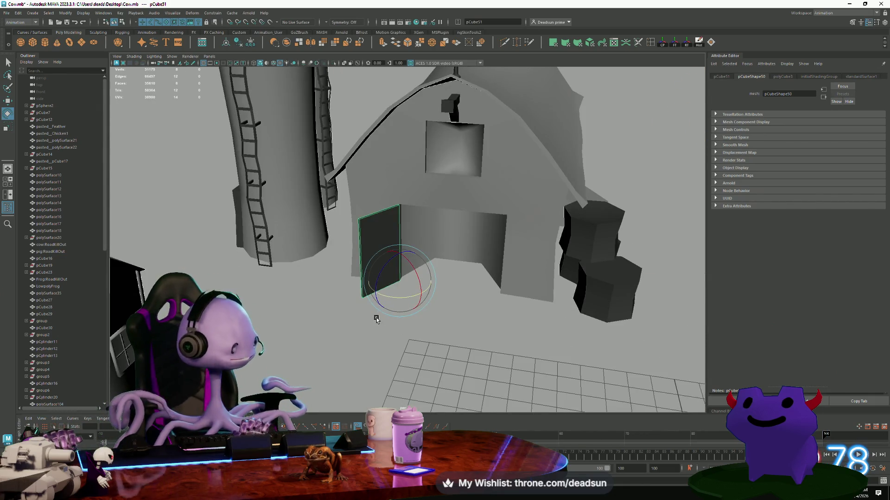
mouse_move(371, 312)
alt+mouse_down()
mouse_move(363, 308)
mouse_move(390, 311)
mouse_move(339, 208)
alt+mouse_up()
alt+right_drag(280, 276, 329, 246)
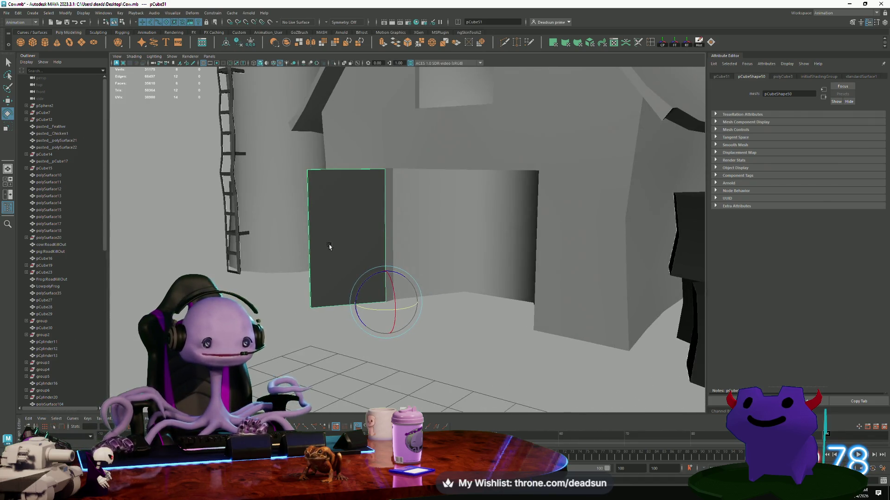
scroll(351, 257, down, 3)
alt+drag(389, 268, 346, 258)
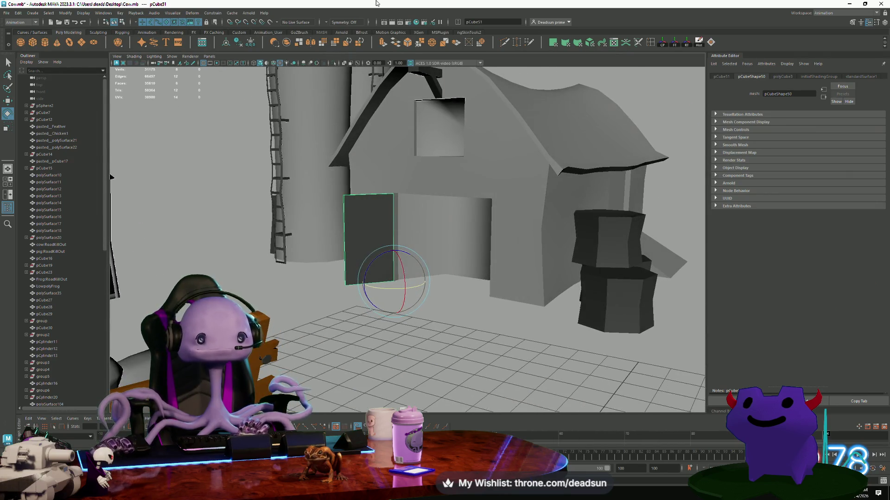
double_click(650, 42)
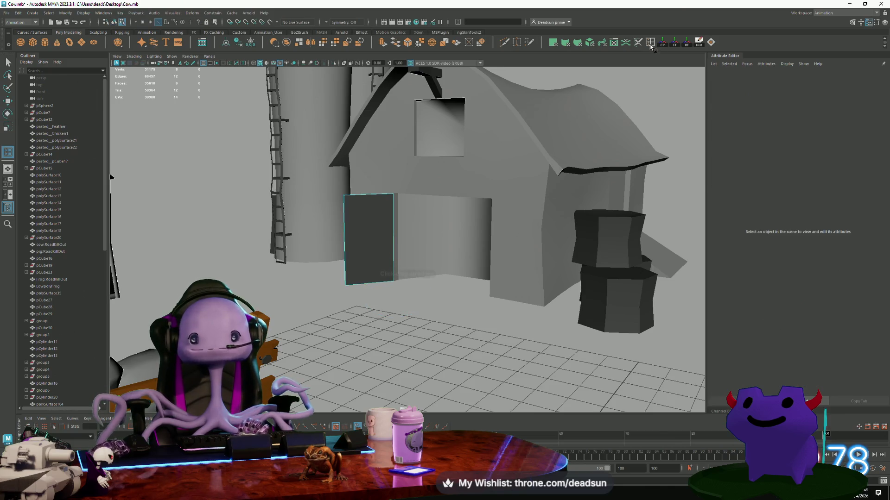
Insert two horizontal edge loops across the door's vertical edge.
click(346, 236)
click(824, 174)
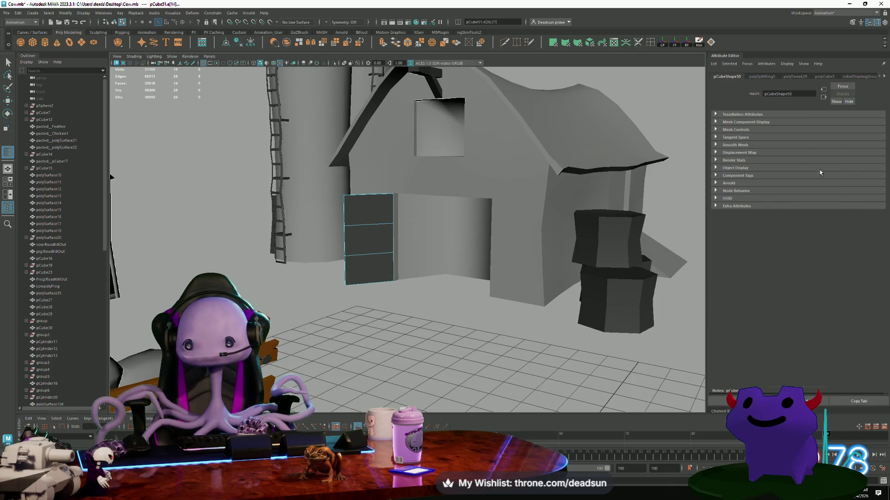
alt+drag(413, 230, 402, 225)
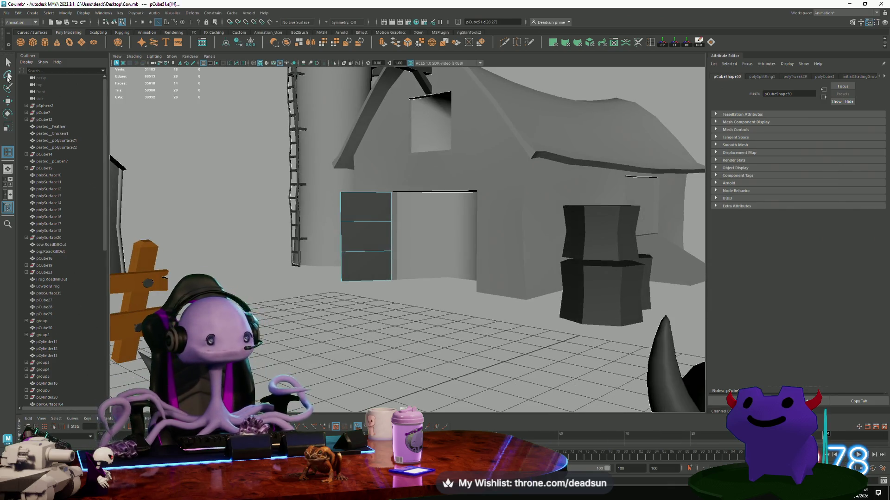
Select the door's top-left corner and left-middle vertices with the Move tool active.
right_drag(352, 203, 307, 193)
click(342, 197)
key(w)
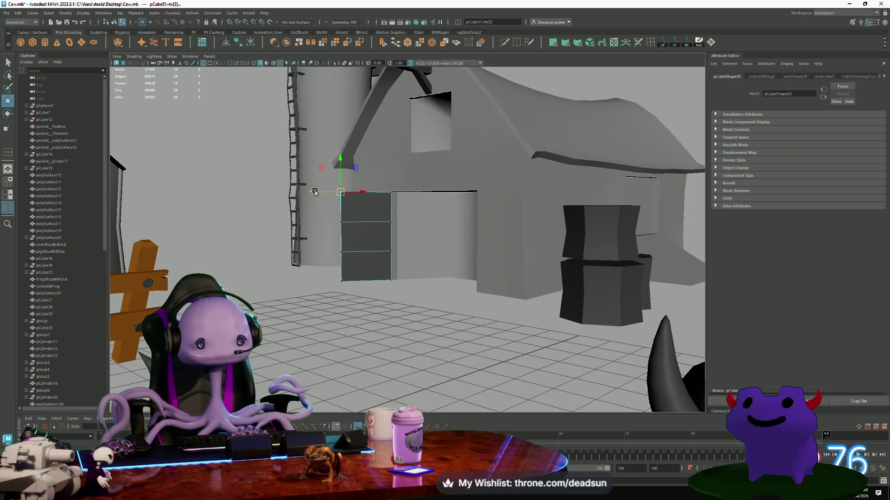
mouse_move(325, 218)
alt+mouse_down()
mouse_move(351, 209)
mouse_move(428, 254)
mouse_move(412, 258)
mouse_move(422, 258)
mouse_move(371, 237)
alt+mouse_up()
click(358, 239)
right_drag(371, 236, 403, 234)
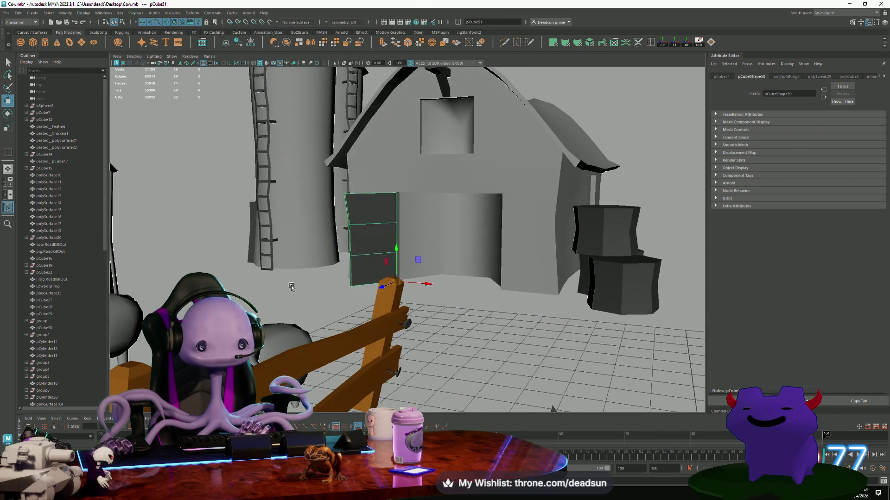
alt+drag(403, 234, 271, 293)
Reselect the whole door and toggle between object and vertex editing while viewing it from above.
click(360, 258)
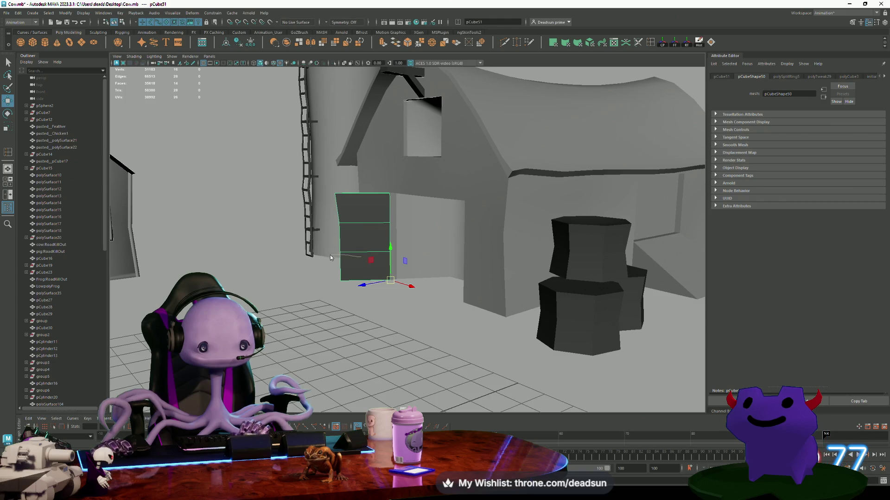
key(F9)
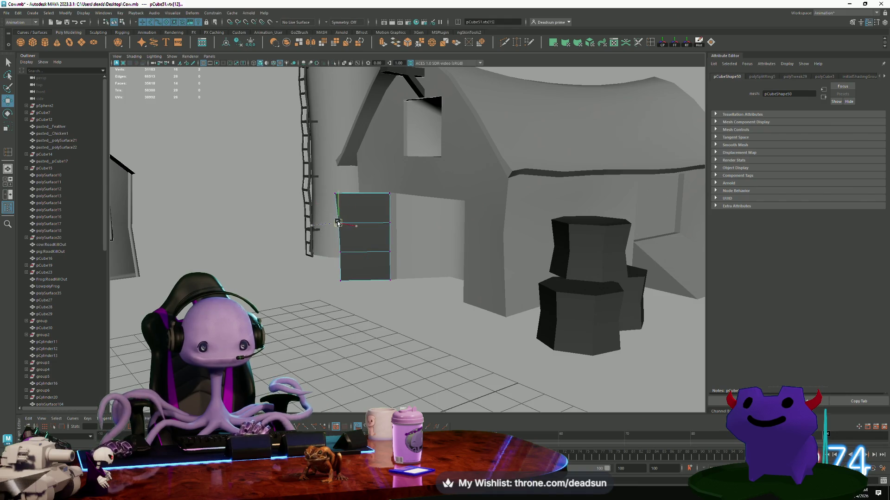
alt+drag(337, 223, 345, 241)
right_drag(366, 236, 357, 250)
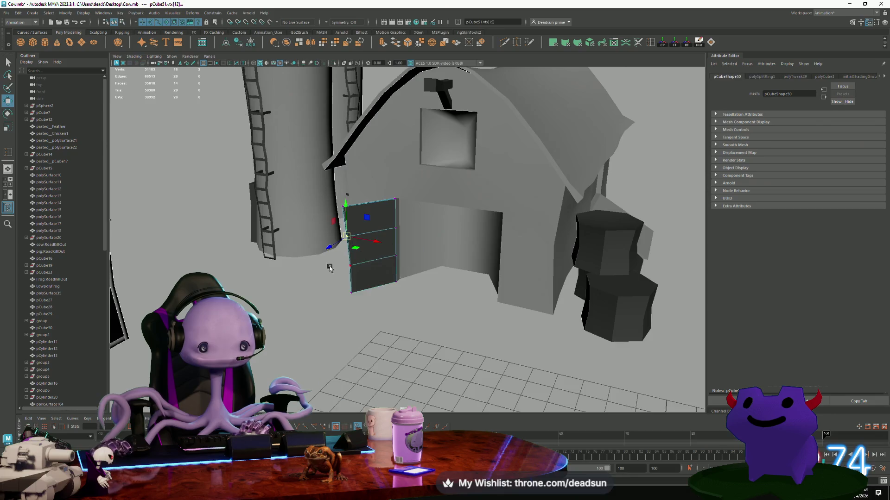
mouse_move(357, 250)
alt+mouse_down()
mouse_move(357, 278)
mouse_move(338, 260)
mouse_move(356, 252)
alt+mouse_up()
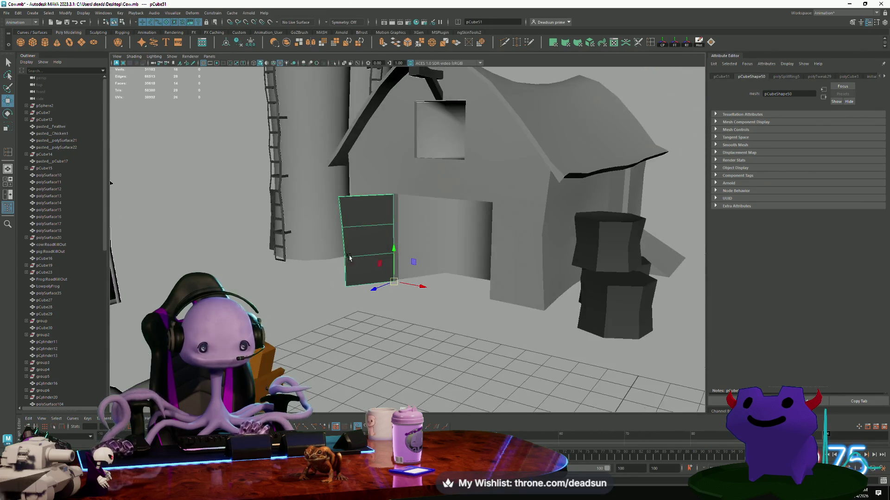
right_drag(355, 252, 332, 249)
click(343, 253)
mouse_move(343, 253)
alt+mouse_down()
mouse_move(366, 267)
mouse_move(344, 269)
alt+mouse_up()
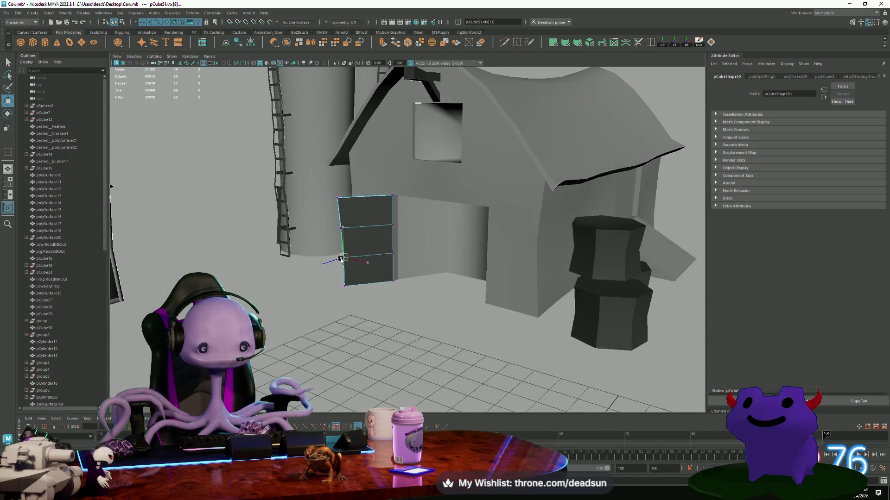
mouse_move(342, 260)
alt+mouse_down()
mouse_move(394, 277)
mouse_move(376, 245)
alt+mouse_up()
Pull back and orbit to a wide frontal view of the farm and barn.
scroll(376, 245, down, 5)
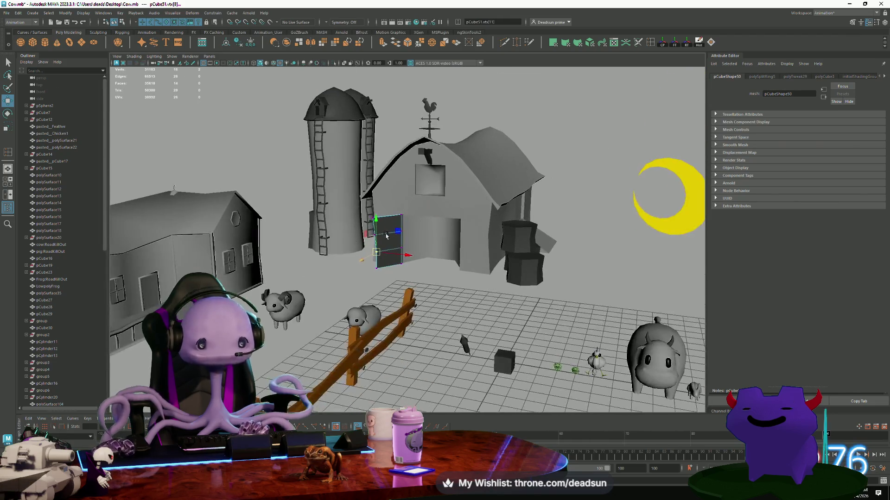
right_drag(371, 231, 393, 236)
scroll(392, 235, down, 3)
mouse_move(392, 235)
alt+mouse_down()
mouse_move(324, 274)
mouse_move(264, 279)
mouse_move(312, 290)
alt+mouse_up()
scroll(312, 290, up, 8)
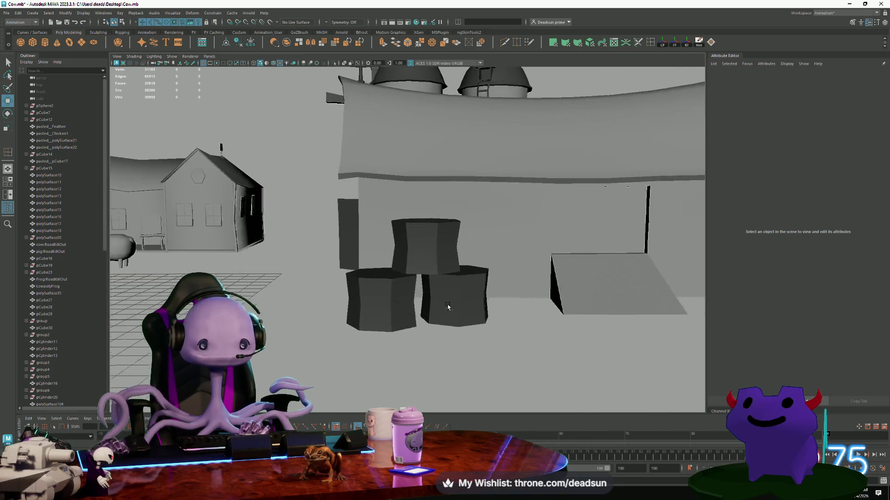
scroll(384, 305, down, 6)
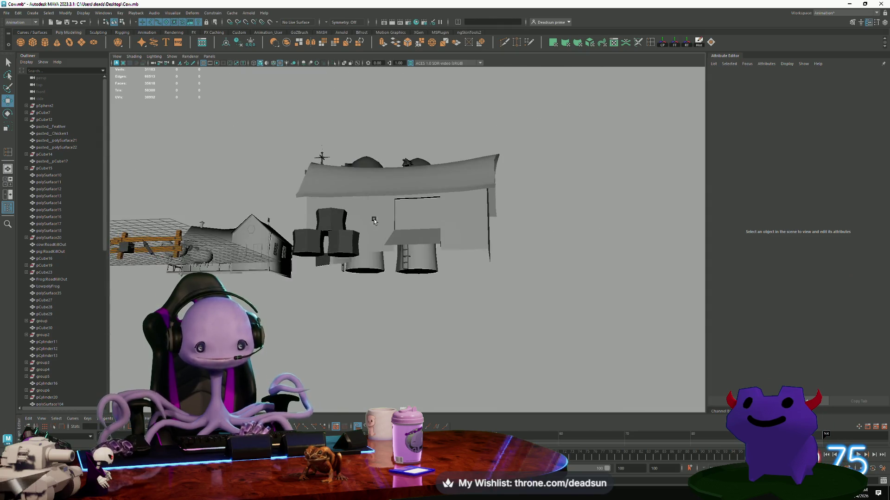
mouse_move(413, 201)
alt+mouse_down()
mouse_move(421, 224)
mouse_move(474, 254)
mouse_move(399, 278)
alt+mouse_up()
scroll(502, 200, up, 5)
Select the barn, undo that selection, and reframe on the barn, fence, cow and pig.
click(467, 255)
scroll(398, 278, down, 3)
mouse_move(325, 288)
alt+mouse_down()
mouse_move(298, 293)
mouse_move(297, 265)
alt+mouse_up()
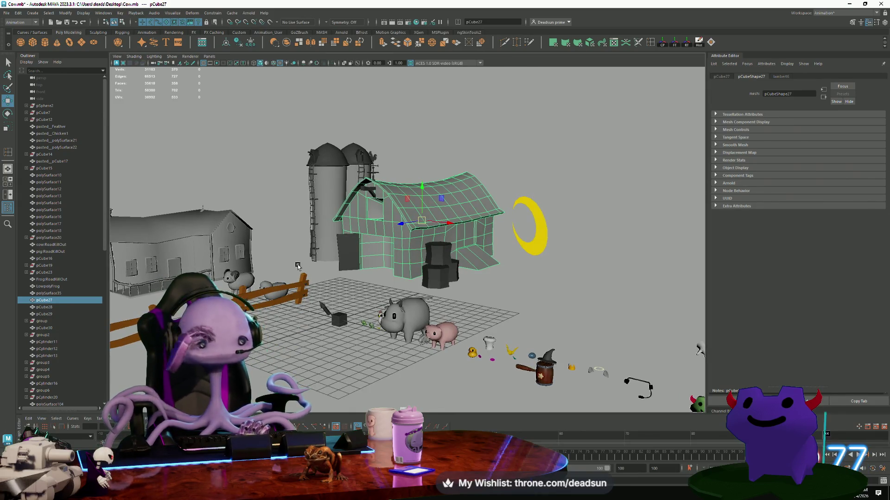
key(ctrl+z)
mouse_move(193, 258)
alt+right_down()
mouse_move(329, 316)
mouse_move(348, 337)
alt+right_up()
alt+middle_drag(349, 336, 318, 300)
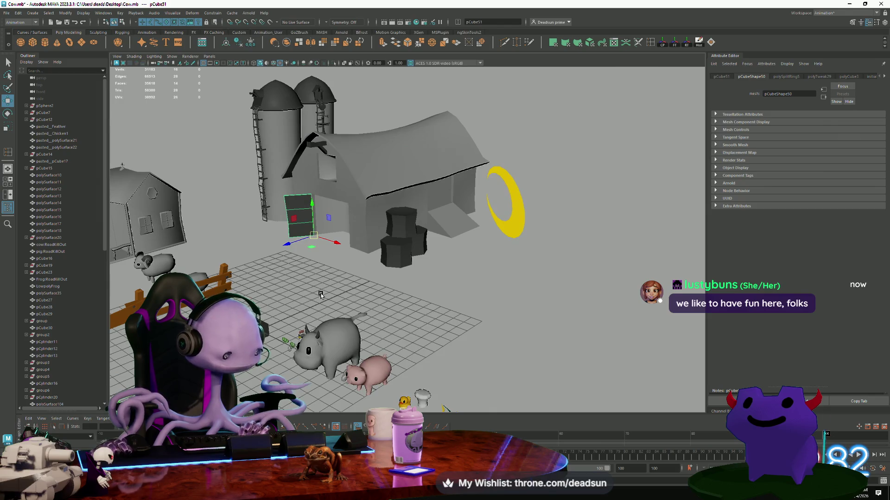
mouse_move(322, 297)
alt+right_down()
mouse_move(305, 287)
mouse_move(338, 316)
mouse_move(313, 297)
alt+right_up()
Move the small black cube pCube52 beside the barn and raise it slightly on Y.
click(344, 280)
alt+drag(345, 280, 351, 323)
key(r)
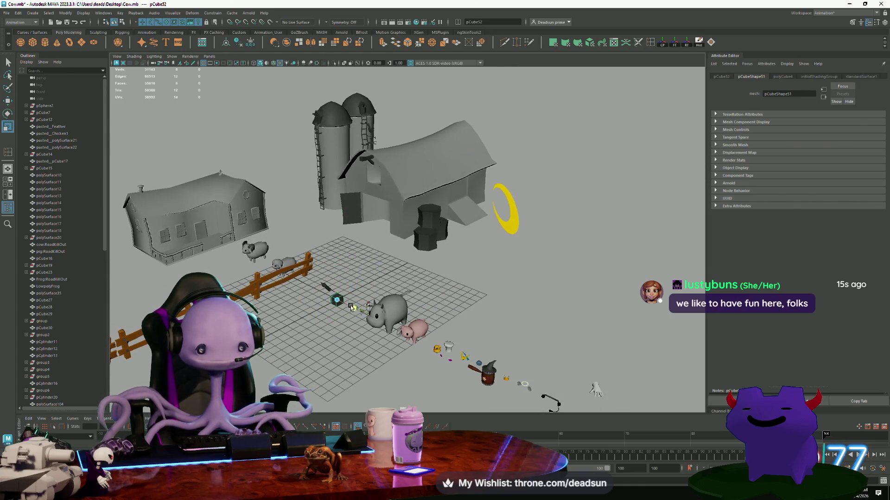
key(w)
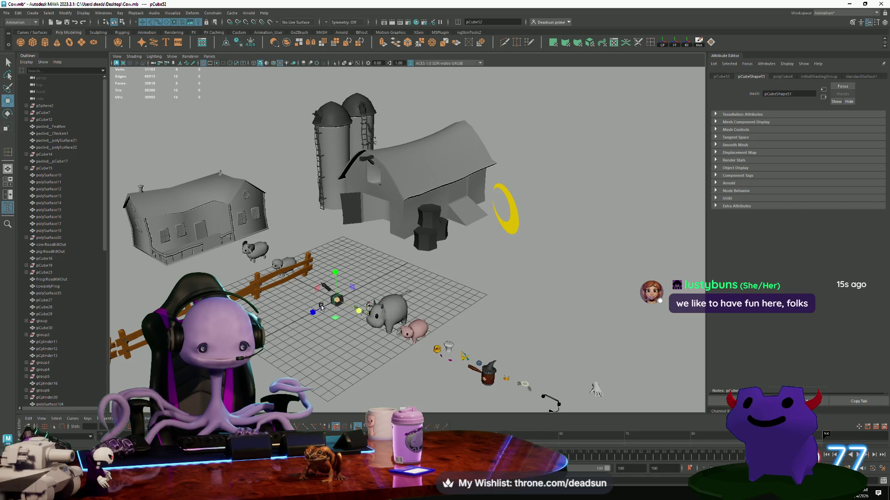
drag(314, 314, 479, 239)
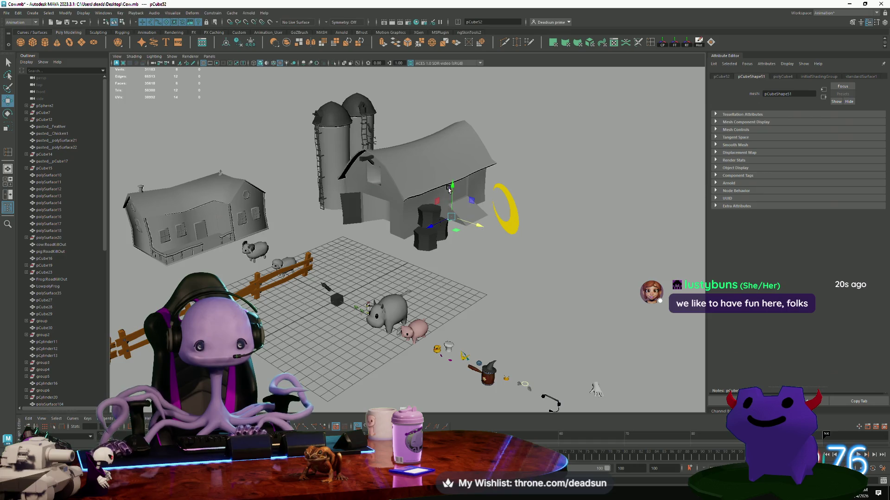
drag(453, 188, 457, 169)
Frame the cube, scale it thinner along one side, and raise it slightly.
key(f)
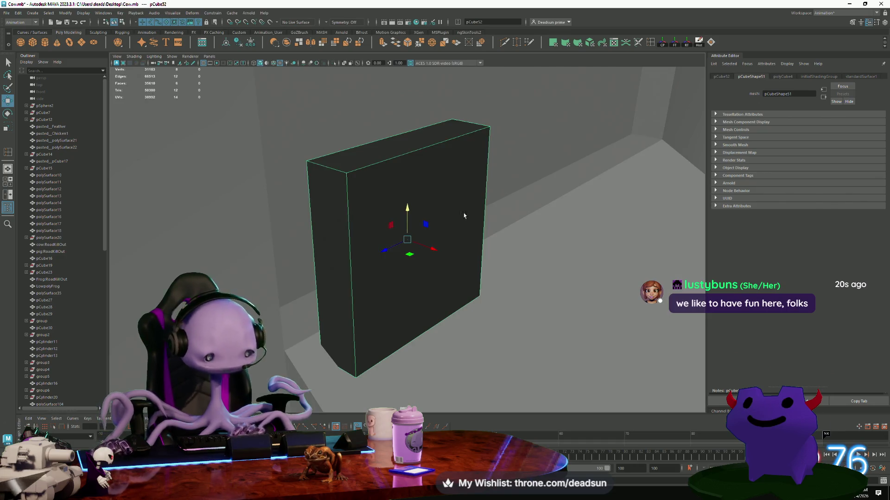
key(r)
drag(436, 247, 413, 243)
key(w)
mouse_move(475, 294)
alt+mouse_down()
mouse_move(255, 274)
mouse_move(362, 262)
alt+mouse_up()
mouse_move(407, 205)
mouse_down()
mouse_move(441, 244)
mouse_move(445, 232)
mouse_move(408, 218)
mouse_move(420, 229)
mouse_move(427, 295)
mouse_move(442, 293)
mouse_move(342, 241)
mouse_move(463, 280)
mouse_up()
In vertex mode, move the cube's vertices so it spans the doorway's full width.
key(r)
key(w)
right_click(420, 229)
click(387, 227)
mouse_move(480, 312)
alt+mouse_down()
mouse_move(417, 252)
mouse_move(353, 317)
mouse_move(423, 311)
mouse_move(381, 308)
mouse_move(314, 278)
mouse_move(487, 308)
mouse_move(463, 311)
alt+mouse_up()
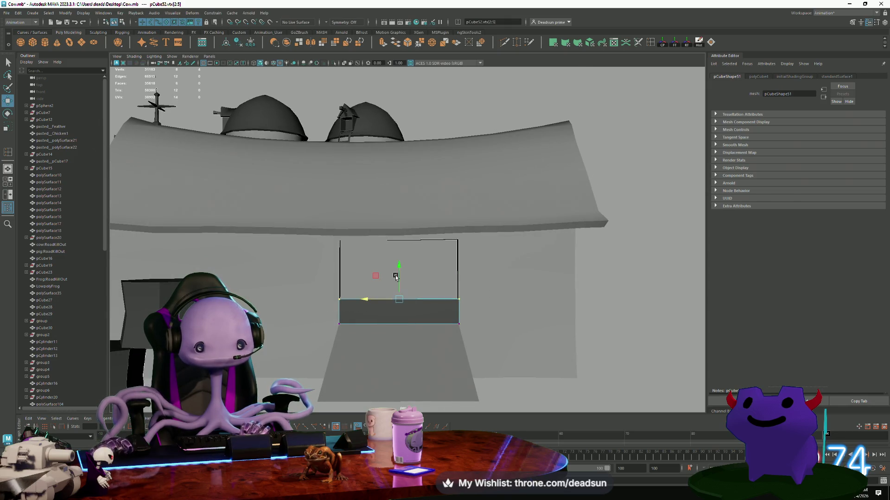
Select pCube52's top-edge vertices and raise them to meet the underside of the barn roof.
drag(396, 258, 395, 203)
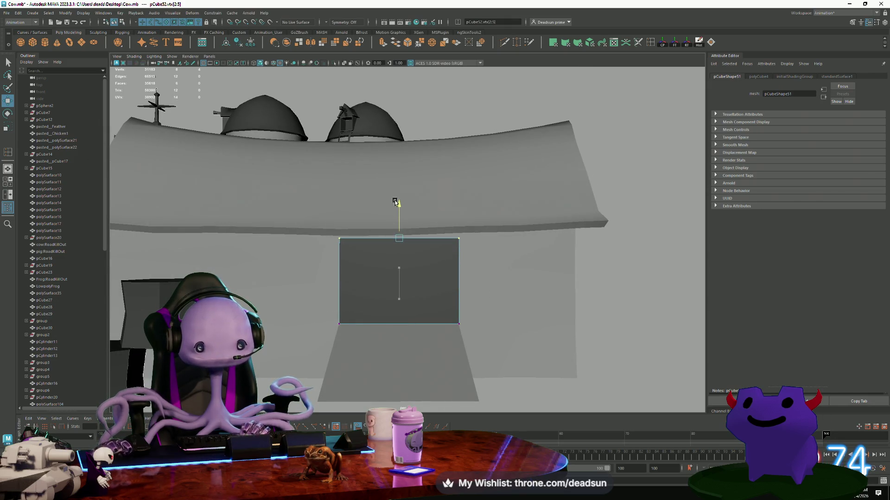
mouse_move(366, 280)
alt+mouse_down()
mouse_move(365, 329)
mouse_move(439, 333)
mouse_move(302, 314)
mouse_move(369, 307)
mouse_move(329, 312)
mouse_move(346, 288)
alt+mouse_up()
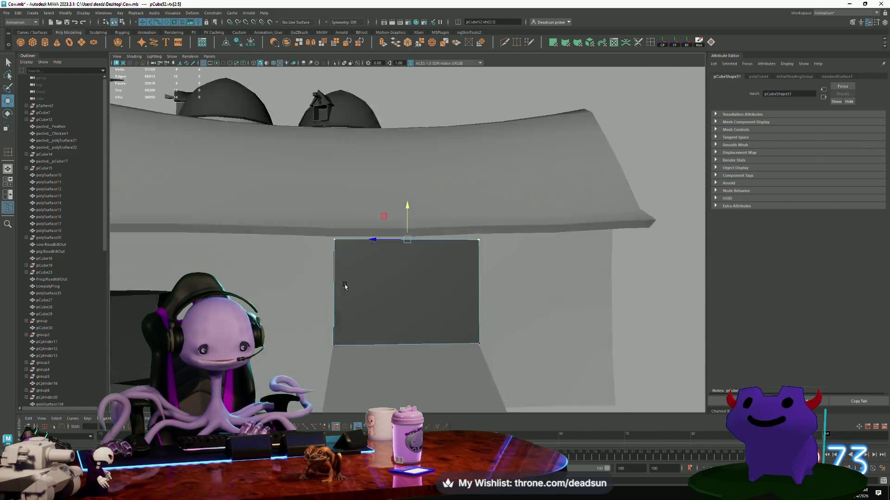
alt+drag(302, 235, 310, 233)
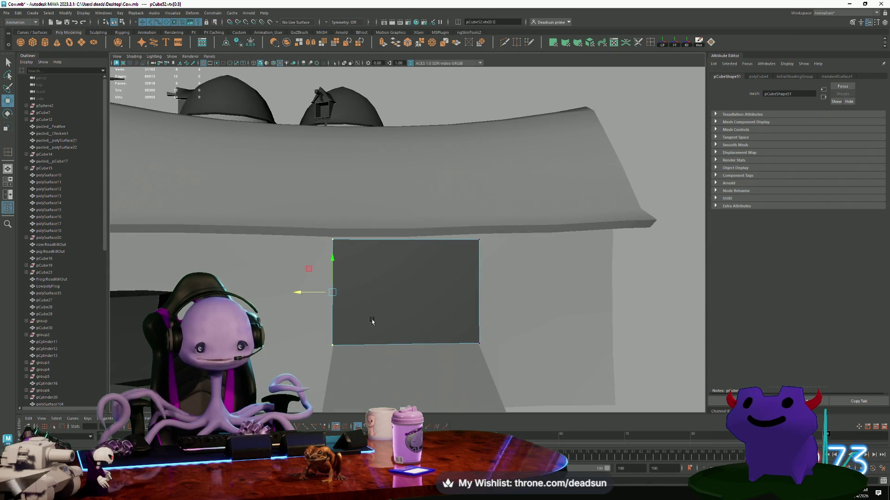
drag(528, 217, 444, 393)
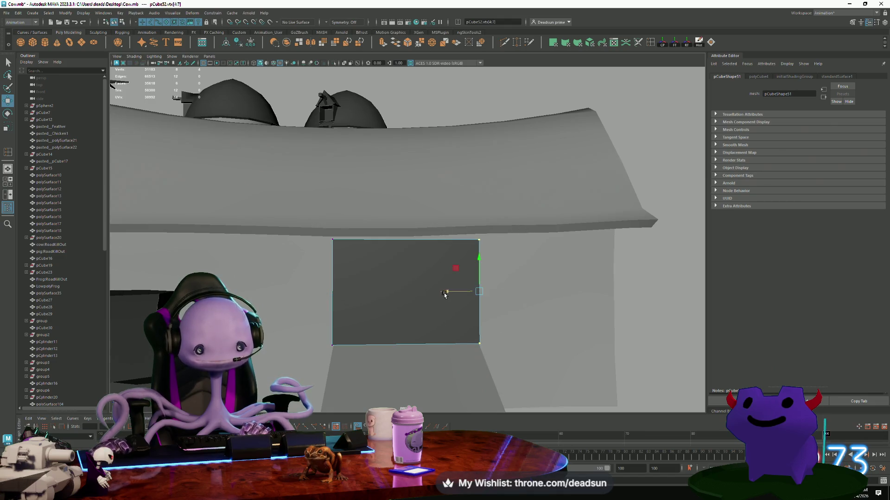
mouse_move(446, 292)
alt+mouse_down()
mouse_move(458, 322)
mouse_move(427, 319)
alt+mouse_up()
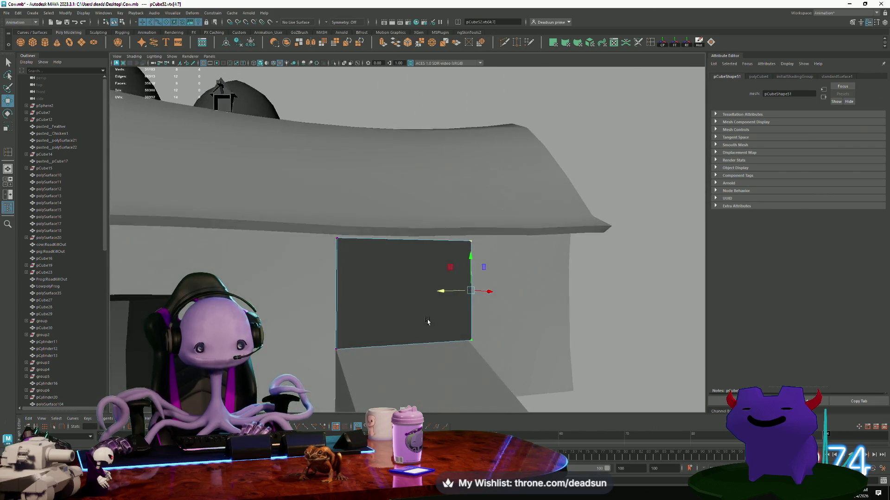
drag(268, 219, 510, 288)
mouse_move(405, 207)
mouse_down()
mouse_move(318, 253)
mouse_move(403, 308)
mouse_move(491, 296)
mouse_move(367, 300)
mouse_move(354, 278)
mouse_up()
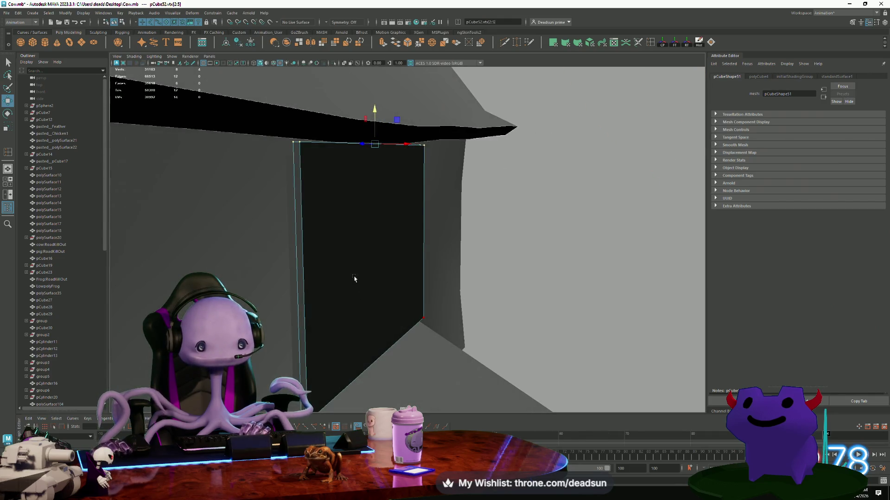
Return to object mode and slide the whole pCube52 panel left along the barn wall.
key(F8)
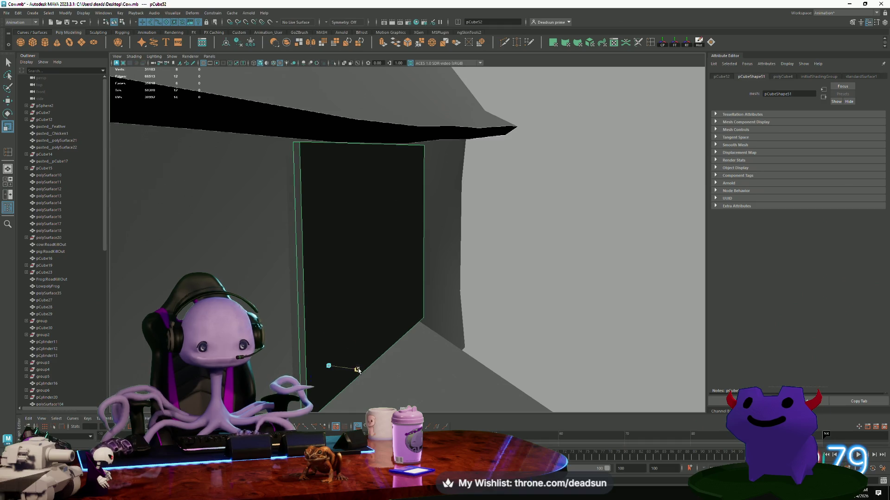
mouse_move(347, 367)
mouse_down()
mouse_move(322, 342)
mouse_move(323, 300)
mouse_move(361, 282)
mouse_up()
key(w)
mouse_move(378, 324)
alt+mouse_down()
mouse_move(424, 267)
mouse_move(394, 251)
alt+mouse_up()
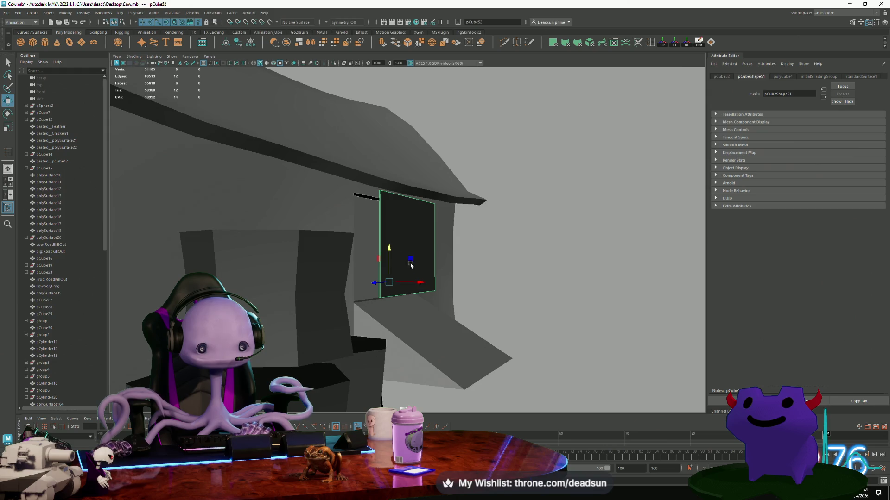
mouse_move(421, 288)
mouse_down()
mouse_move(401, 297)
mouse_move(441, 294)
mouse_move(415, 298)
mouse_up()
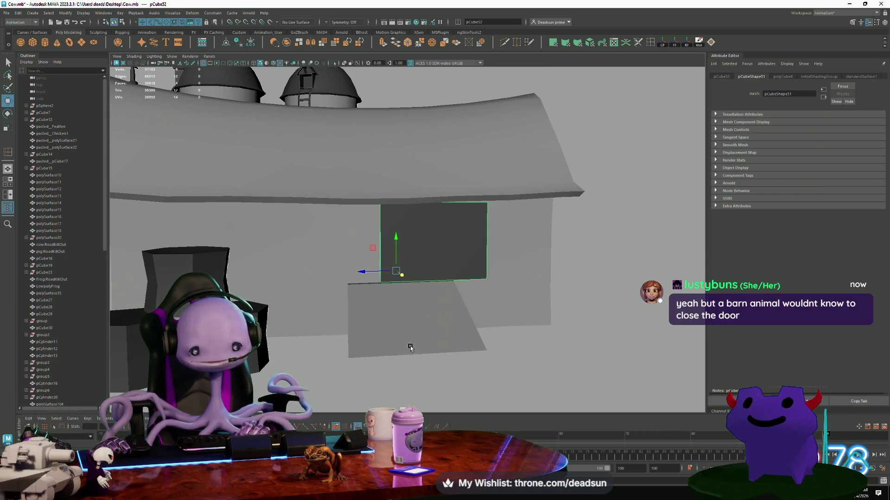
mouse_move(410, 348)
alt+mouse_down()
mouse_move(383, 313)
mouse_move(441, 311)
alt+mouse_up()
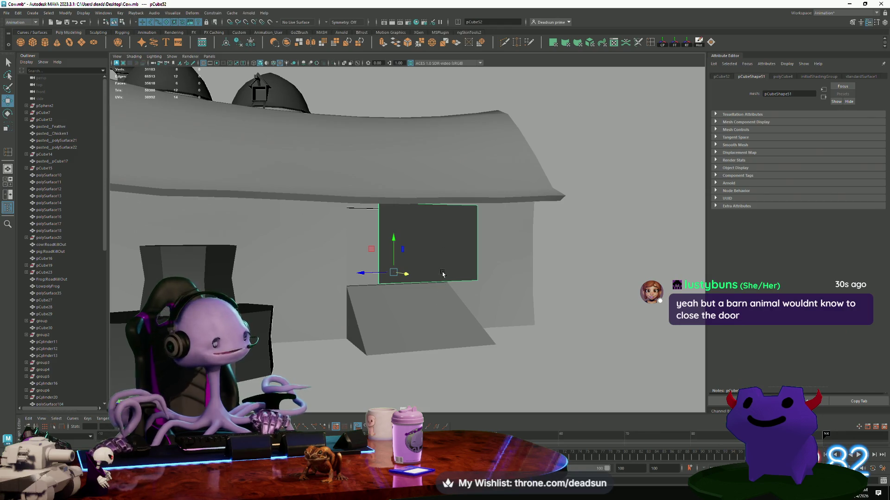
Select the left barn door pCube51 as a whole object, then pull back to see the whole farm.
scroll(431, 264, down, 5)
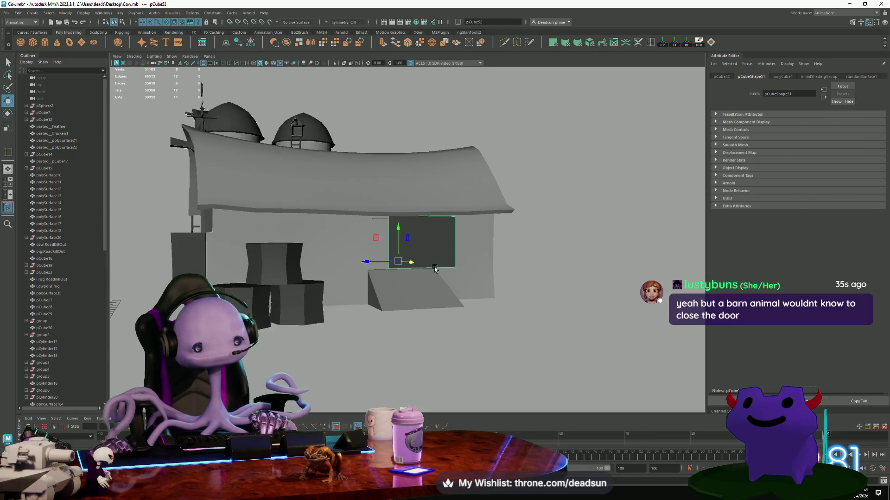
click(403, 313)
alt+drag(315, 339, 318, 362)
click(274, 348)
scroll(275, 326, down, 3)
mouse_move(275, 326)
alt+mouse_down()
mouse_move(336, 347)
mouse_move(370, 336)
alt+mouse_up()
scroll(338, 349, up, 10)
right_drag(258, 266, 231, 266)
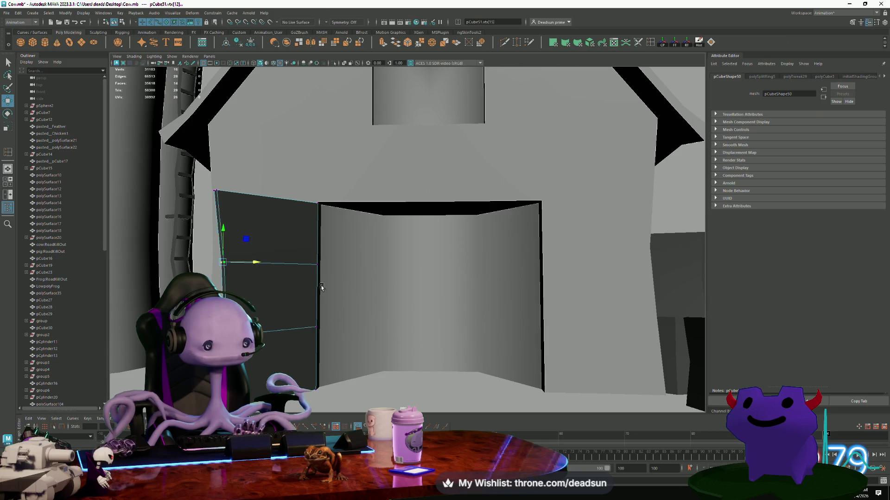
alt+drag(322, 288, 312, 273)
right_drag(313, 273, 346, 263)
alt+right_drag(302, 318, 259, 323)
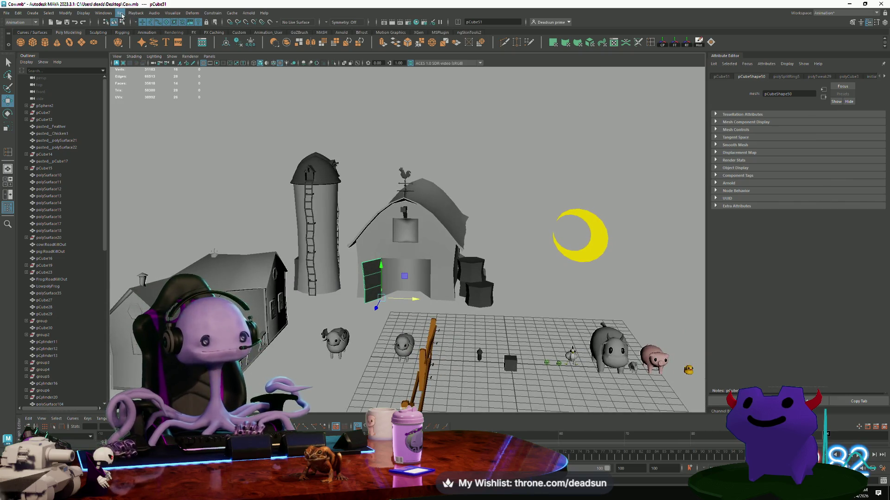
Switch the menu set to Modeling and browse the Mesh and Windows menus.
click(139, 22)
click(20, 22)
click(32, 30)
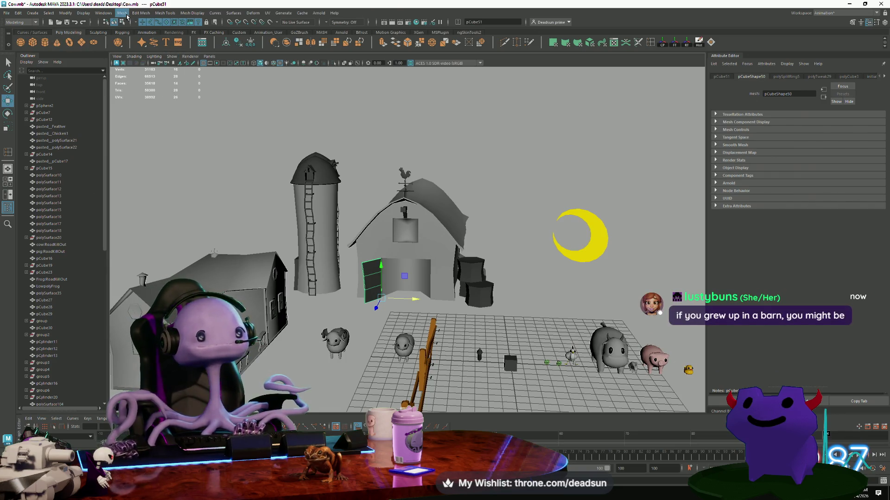
click(141, 13)
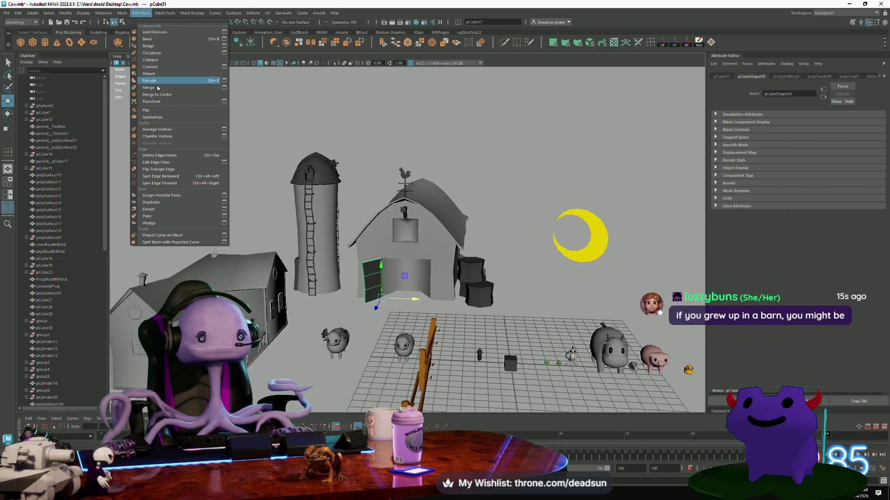
click(104, 13)
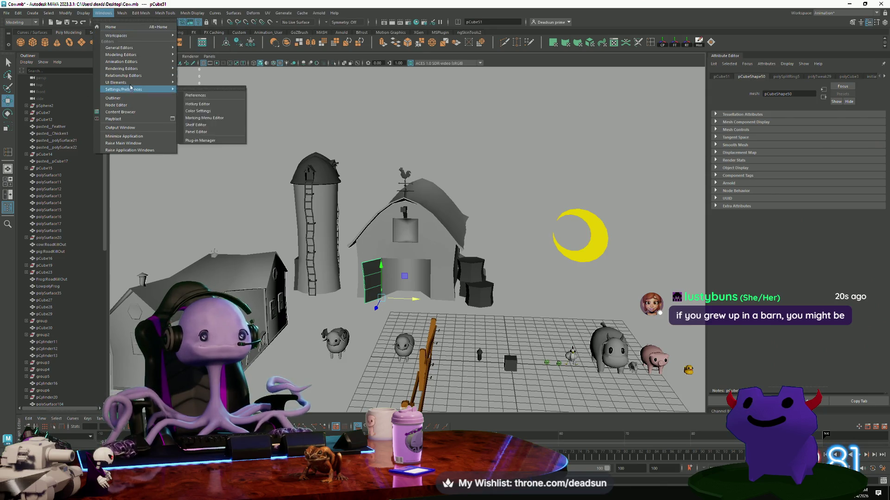
mouse_move(123, 18)
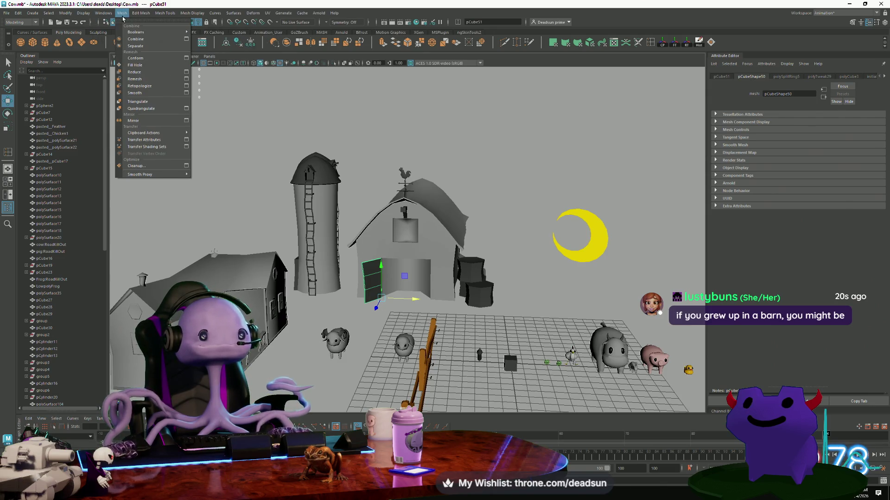
click(138, 121)
Reselect the barn door and run Mesh > Mirror on it.
scroll(473, 298, down, 5)
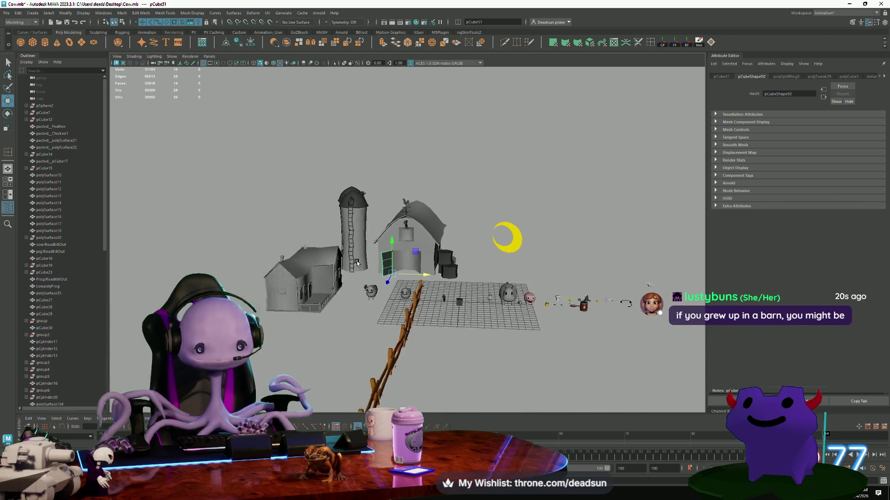
alt+drag(472, 298, 460, 329)
scroll(460, 332, up, 5)
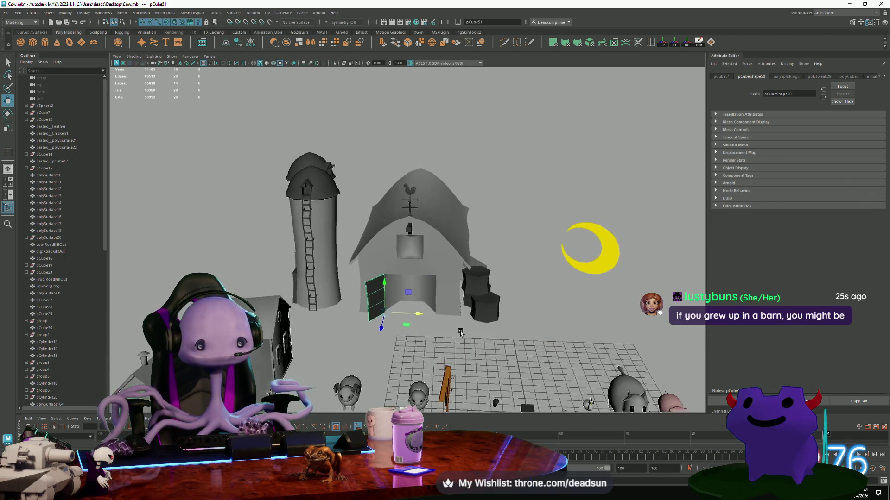
click(344, 341)
mouse_move(344, 342)
alt+mouse_down()
mouse_move(360, 288)
mouse_move(353, 321)
alt+mouse_up()
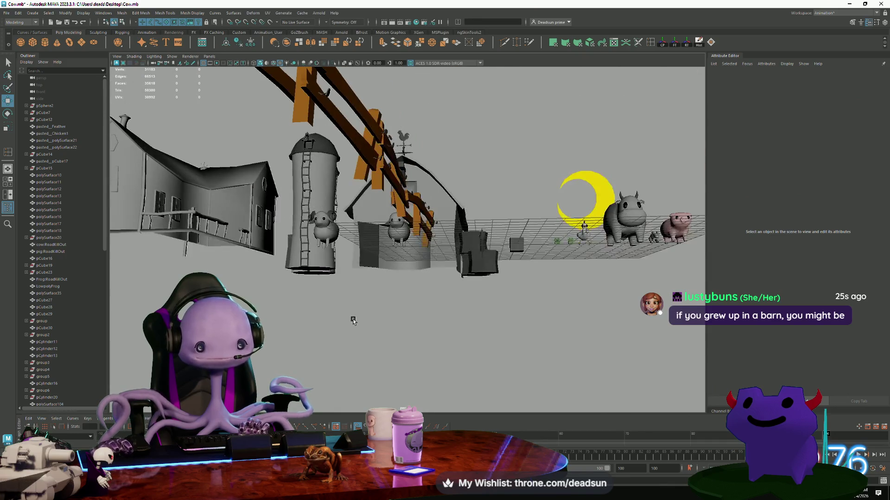
key(ctrl+z)
scroll(248, 242, down, 5)
scroll(248, 242, up, 5)
mouse_move(248, 242)
alt+mouse_down()
mouse_move(312, 296)
mouse_move(329, 281)
mouse_move(279, 268)
mouse_move(340, 307)
mouse_move(289, 273)
alt+mouse_up()
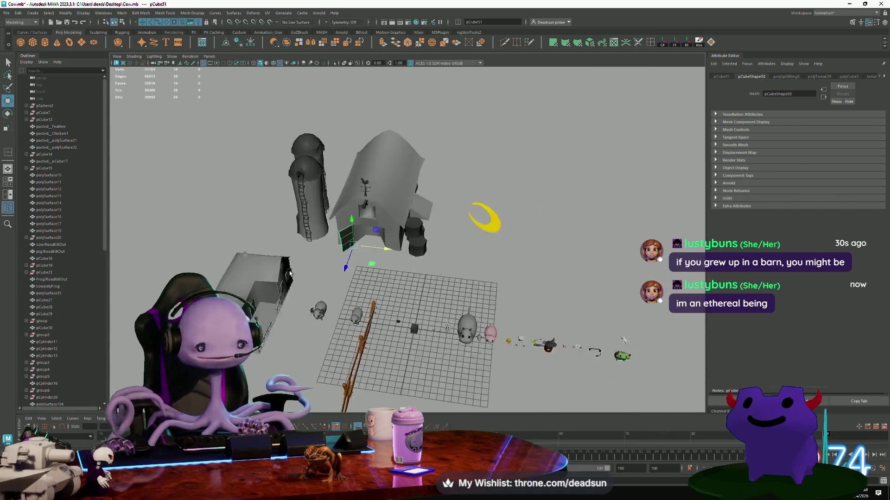
scroll(371, 330, up, 5)
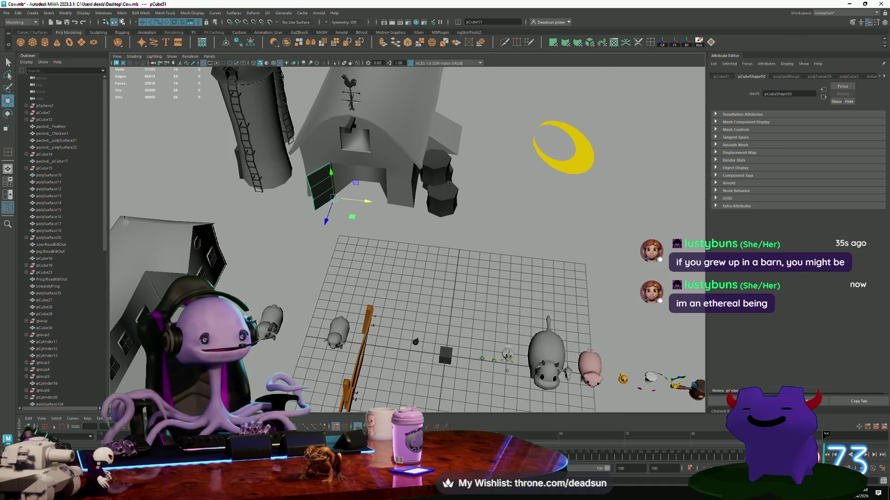
click(126, 14)
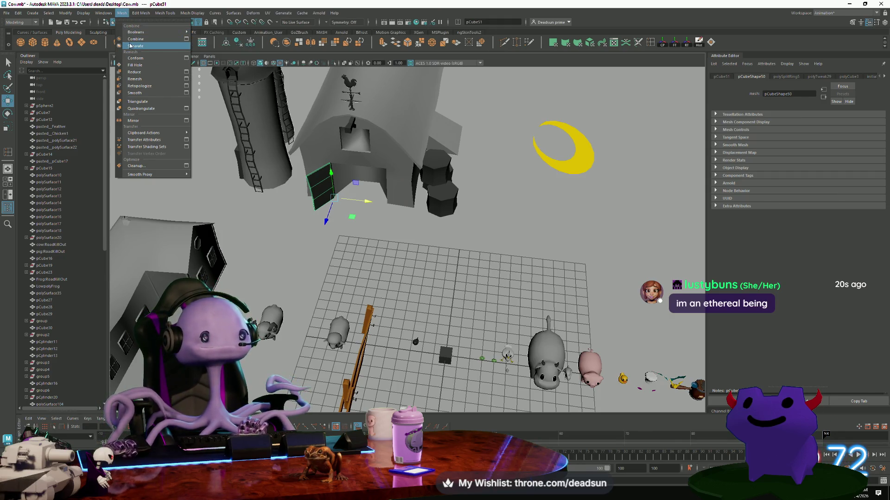
click(133, 121)
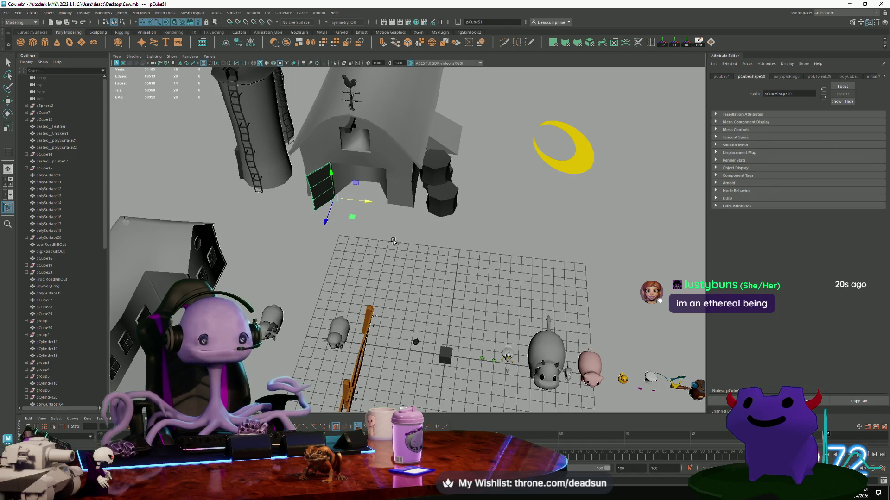
Frame and inspect the mirrored door, then undo the mirror.
mouse_move(278, 195)
alt+mouse_down()
mouse_move(350, 220)
mouse_move(334, 231)
alt+mouse_up()
key(f)
mouse_move(431, 257)
alt+mouse_down()
mouse_move(411, 324)
mouse_move(447, 322)
mouse_move(417, 307)
mouse_move(441, 311)
mouse_move(357, 215)
mouse_move(247, 222)
mouse_move(308, 298)
mouse_move(288, 315)
mouse_move(295, 296)
alt+mouse_up()
key(ctrl+z)
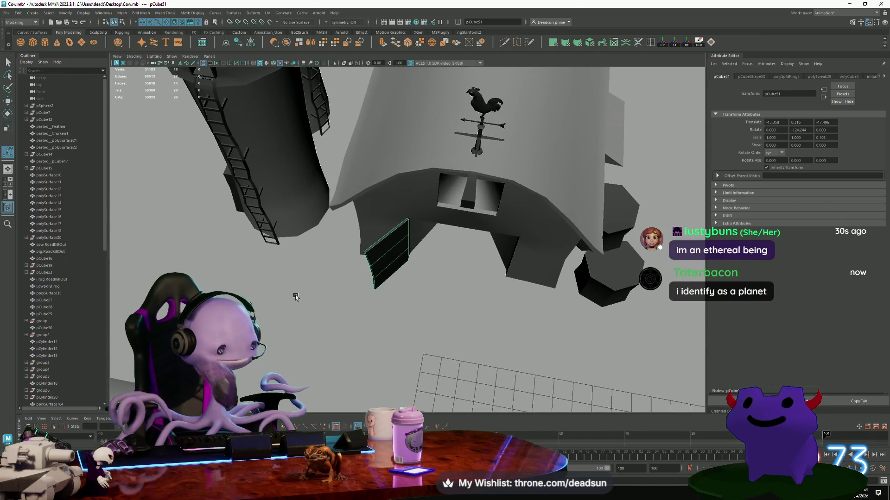
Open the Mesh > Mirror option box for the barn door.
click(122, 12)
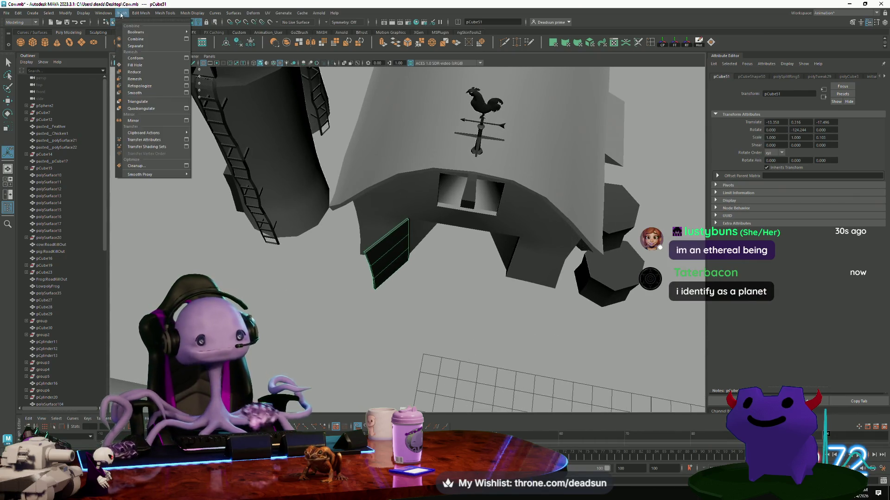
mouse_move(141, 13)
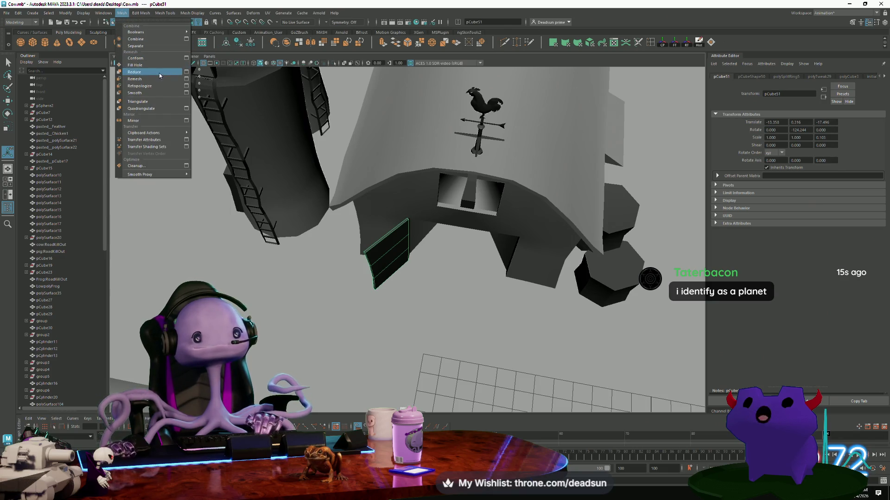
click(187, 121)
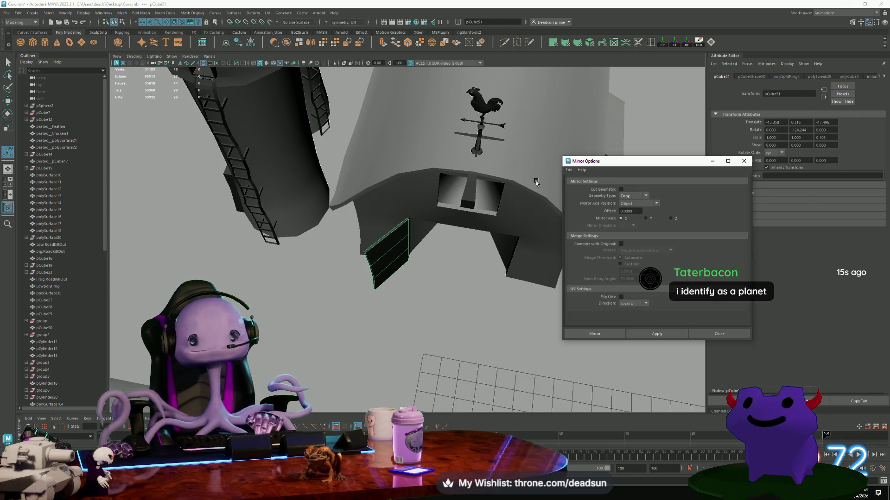
Mirror the door on the Y axis, close the options, and undo the result.
click(648, 221)
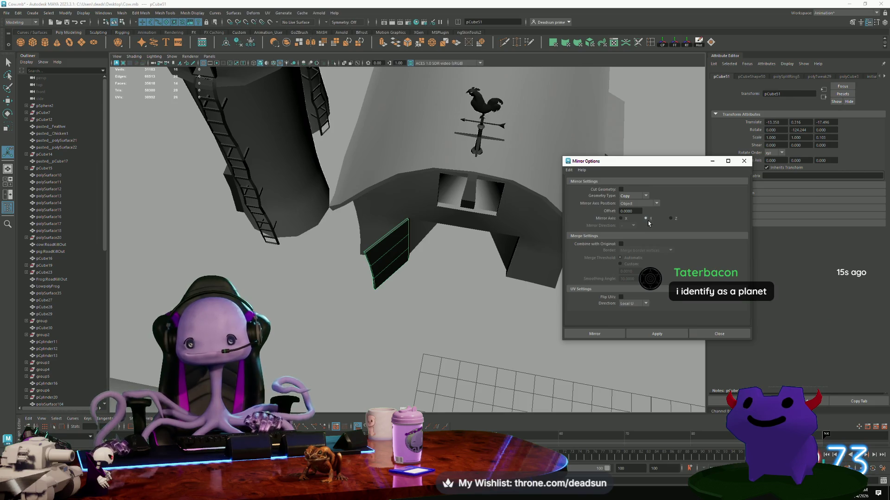
click(644, 335)
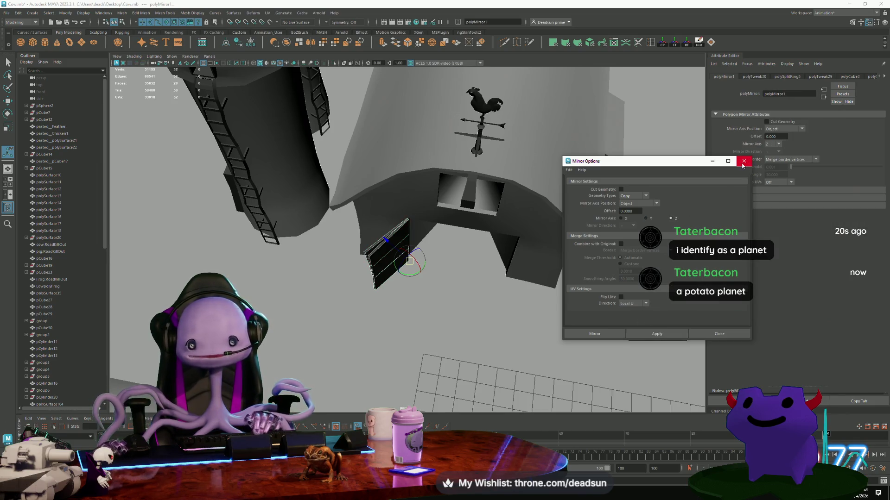
click(743, 163)
mouse_move(407, 260)
alt+mouse_down()
mouse_move(408, 278)
mouse_move(453, 334)
mouse_move(504, 331)
alt+mouse_up()
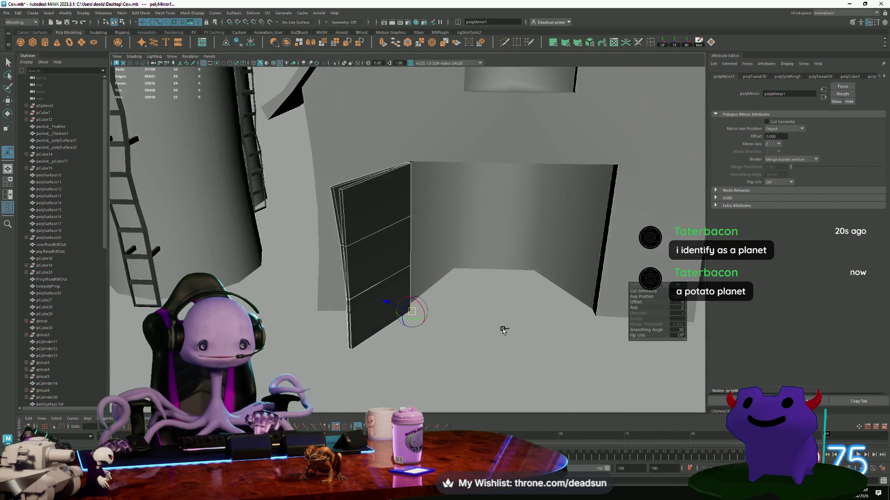
key(ctrl+z)
Reopen Mirror Options and mirror the door about the World position.
click(125, 12)
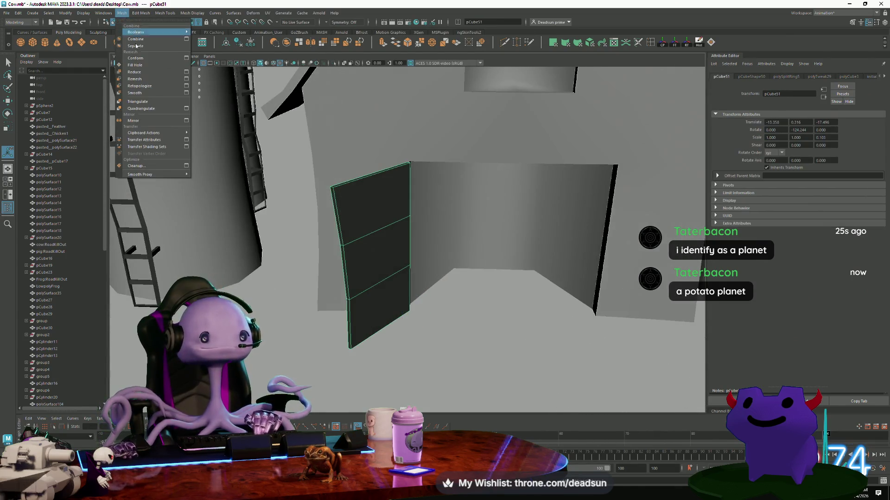
click(187, 123)
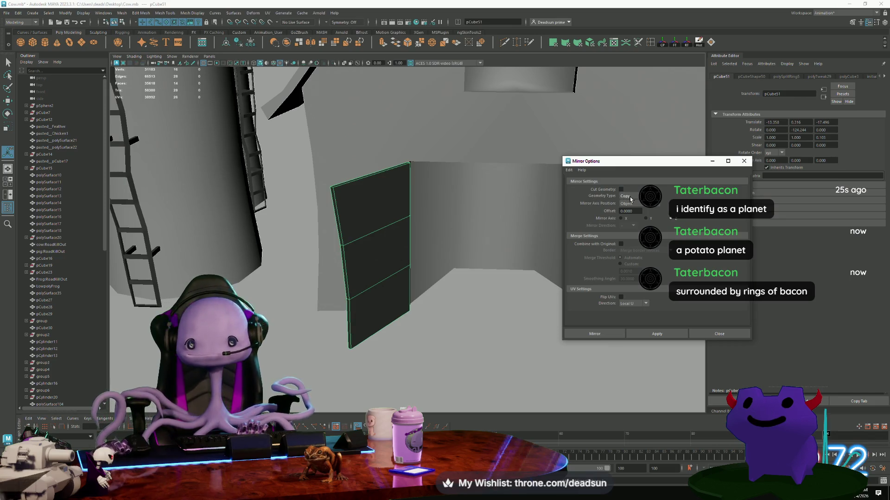
click(641, 204)
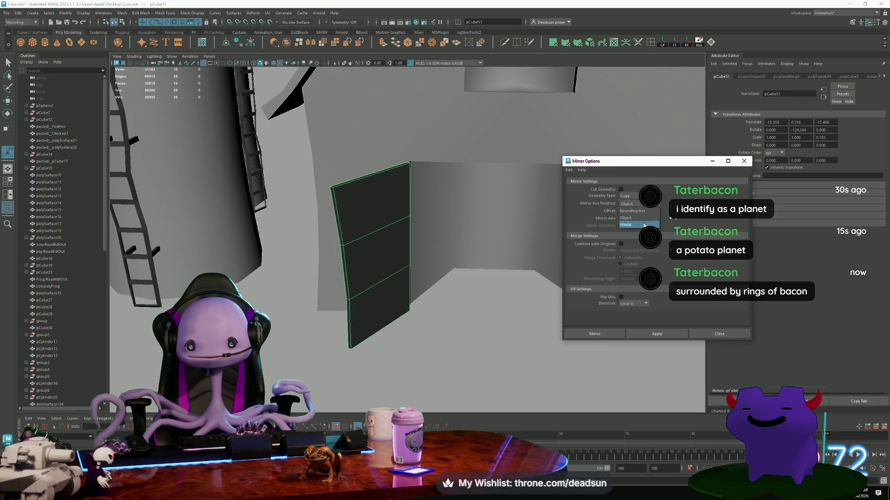
click(627, 225)
click(657, 334)
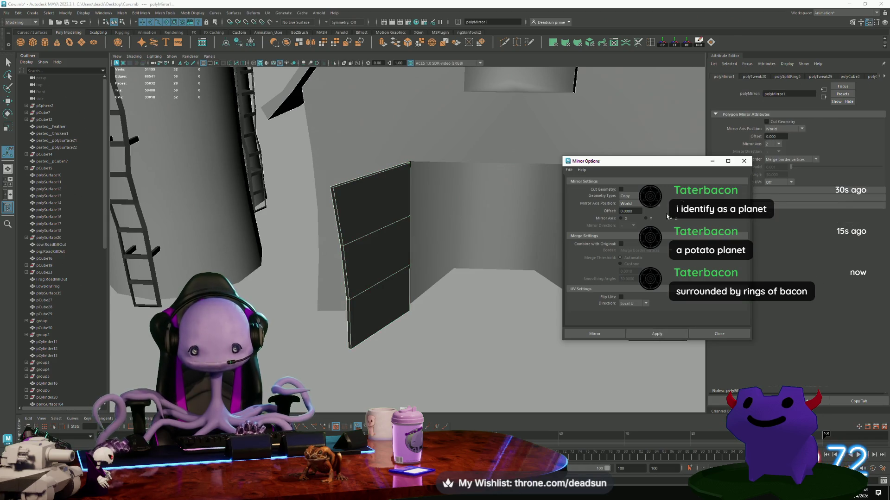
Frame the whole farm, close the Mirror Options window, and clear the selection.
alt+drag(362, 260, 419, 283)
key(a)
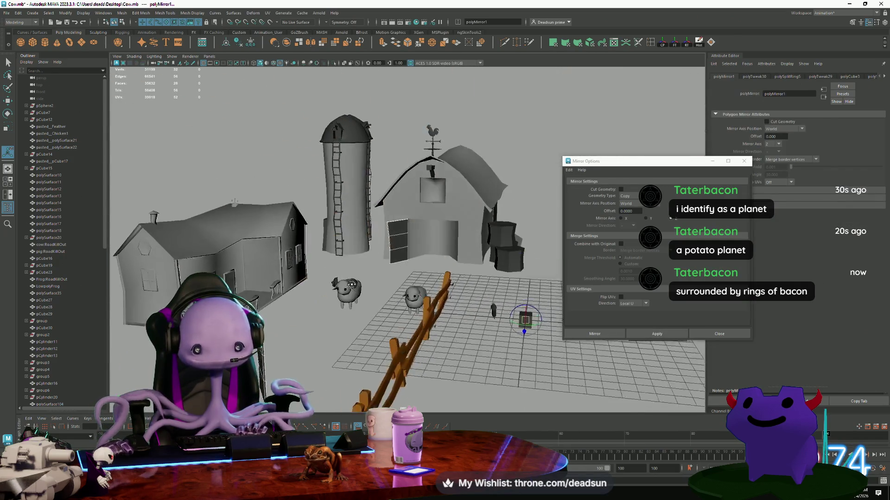
click(743, 161)
mouse_move(464, 264)
alt+mouse_down()
mouse_move(315, 287)
mouse_move(241, 278)
alt+mouse_up()
click(345, 278)
key(f)
Expand the pCube51 group in the Outliner and select pCube54, the barn door.
click(264, 254)
scroll(71, 287, down, 10)
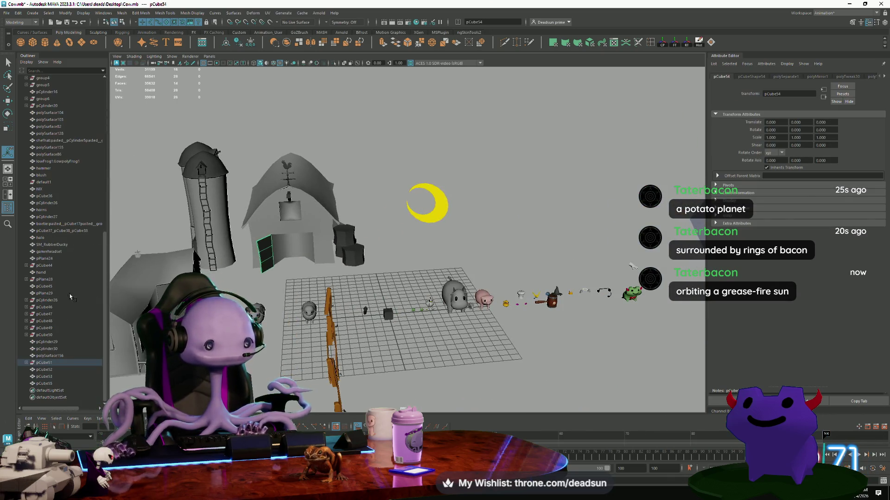
click(43, 370)
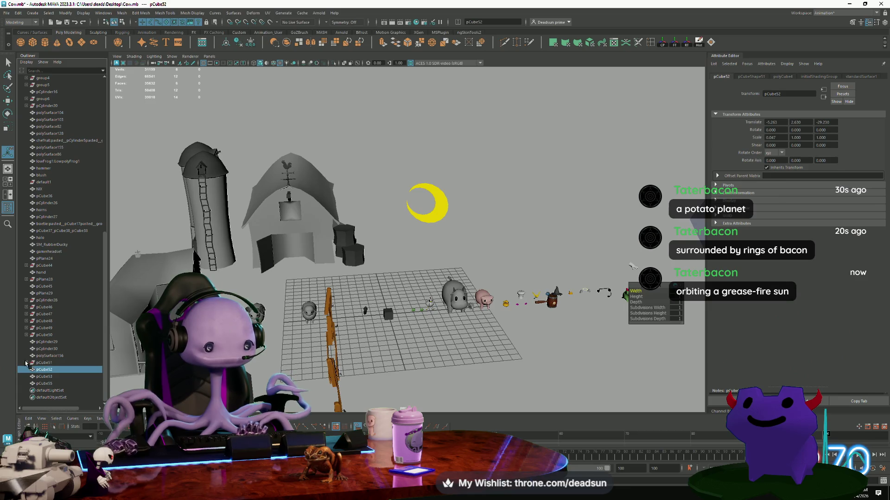
click(27, 363)
click(48, 370)
mouse_move(126, 302)
alt+mouse_down()
mouse_move(307, 308)
mouse_move(328, 259)
mouse_move(307, 274)
mouse_move(692, 383)
mouse_move(387, 237)
alt+mouse_up()
Delete pCube54's construction history and unparent it to the top level with Shift+P.
click(18, 12)
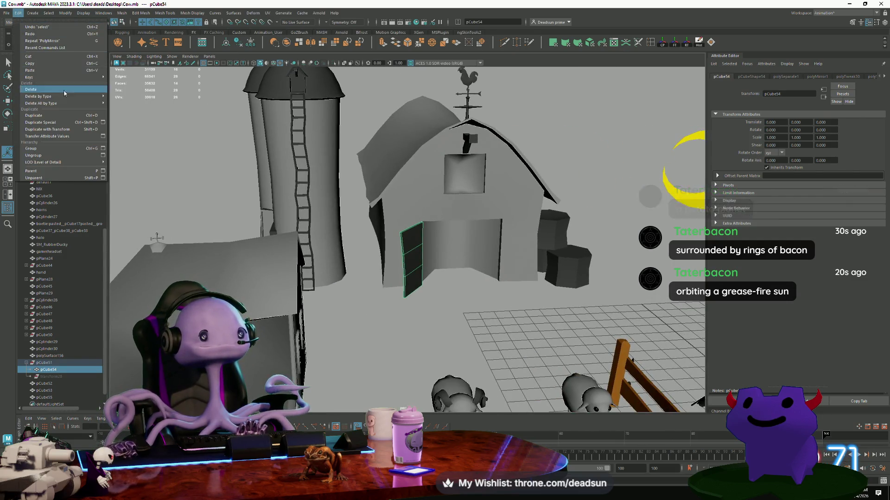
mouse_move(70, 103)
click(148, 105)
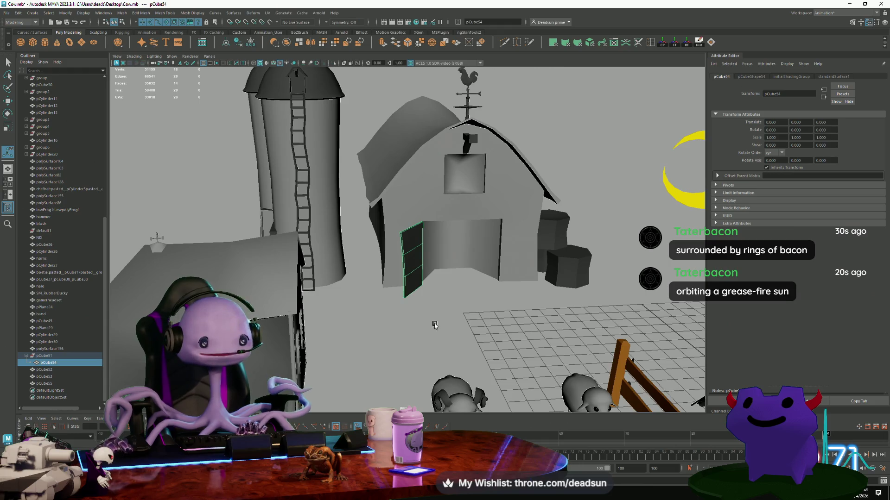
scroll(434, 326, up, 5)
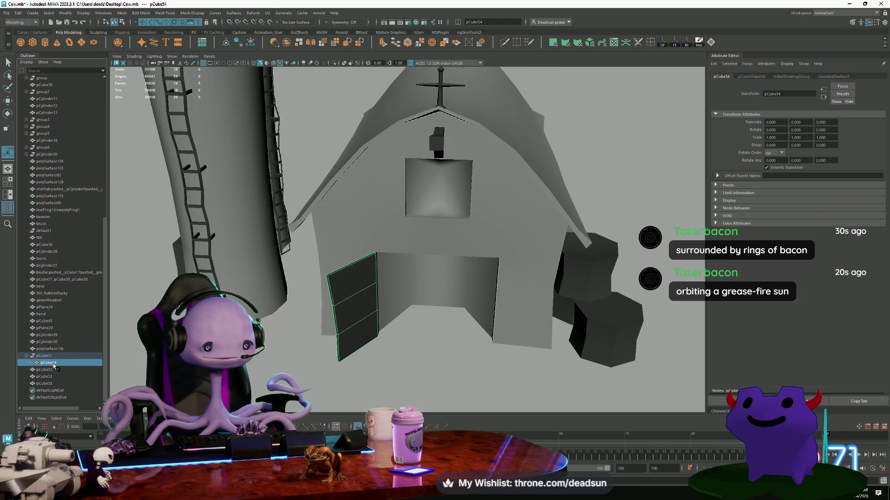
key(shift+p)
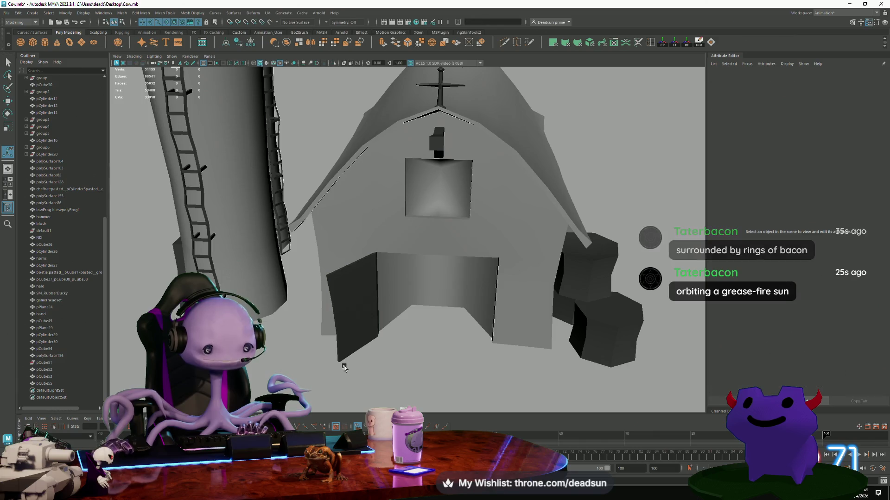
click(351, 306)
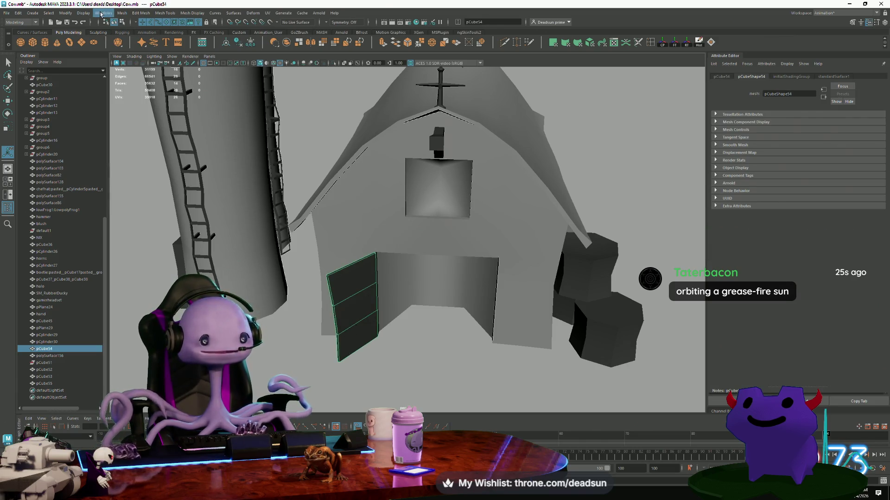
Reset the Mirror Options to defaults, mirror the barn door, then reselect the door.
click(122, 13)
click(184, 121)
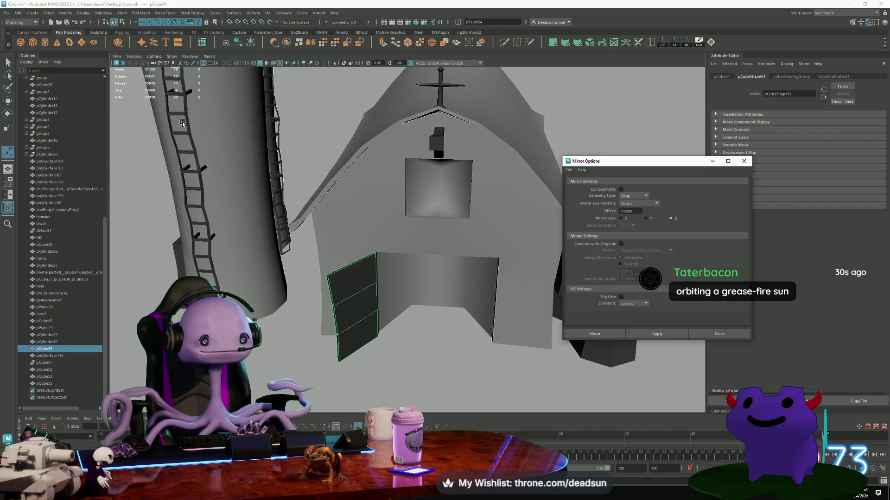
click(569, 170)
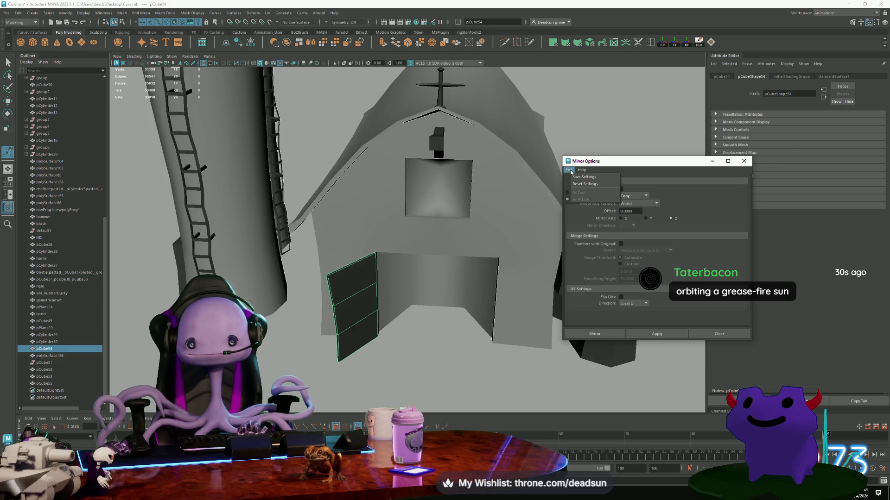
click(597, 185)
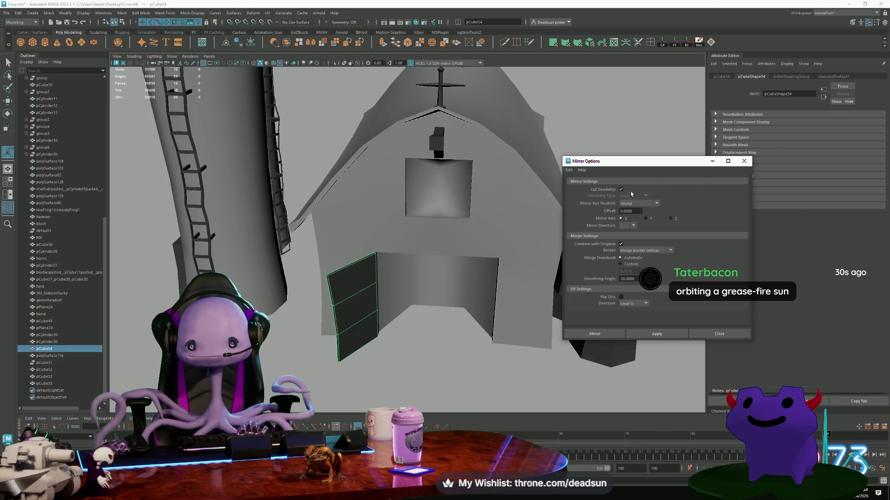
click(657, 333)
scroll(455, 299, down, 3)
scroll(455, 299, down, 5)
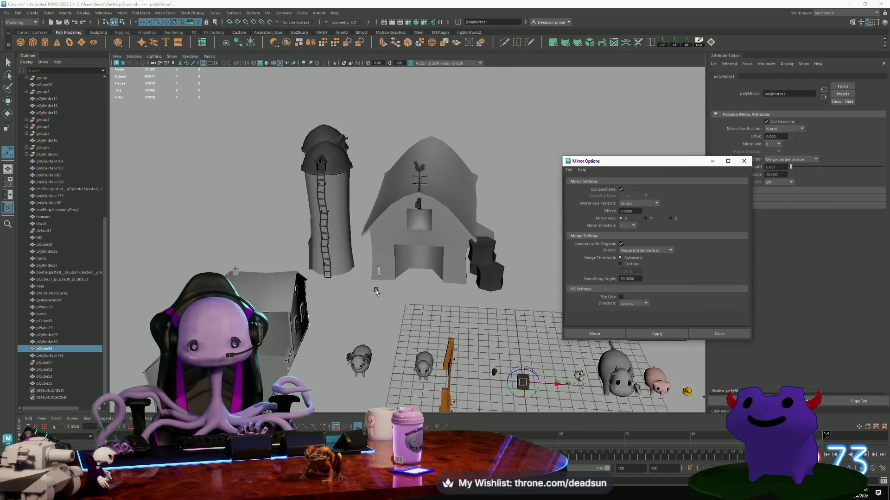
alt+drag(455, 299, 531, 360)
scroll(530, 361, up, 5)
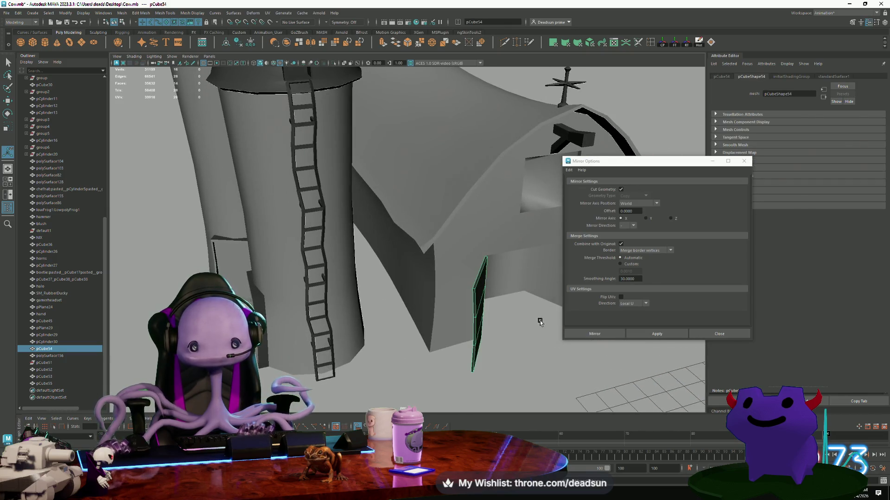
click(488, 357)
click(476, 357)
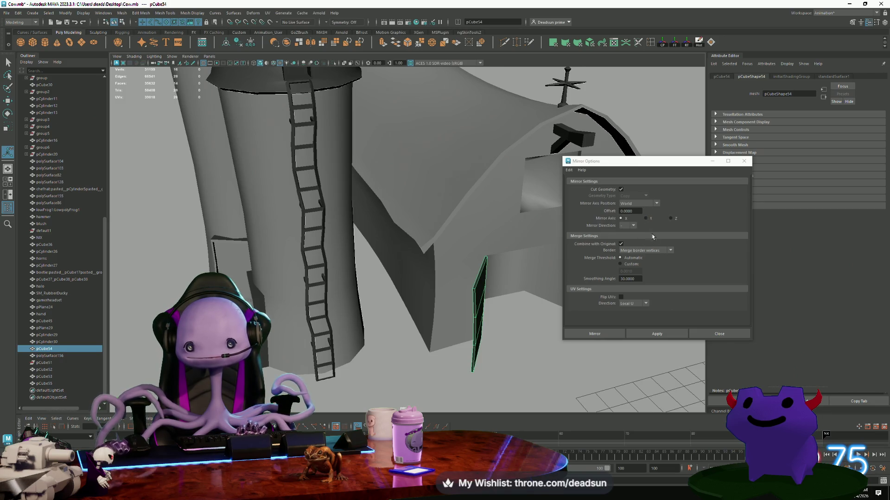
Set Border to Do not merge borders, mirror the door, inspect it, and undo.
click(648, 251)
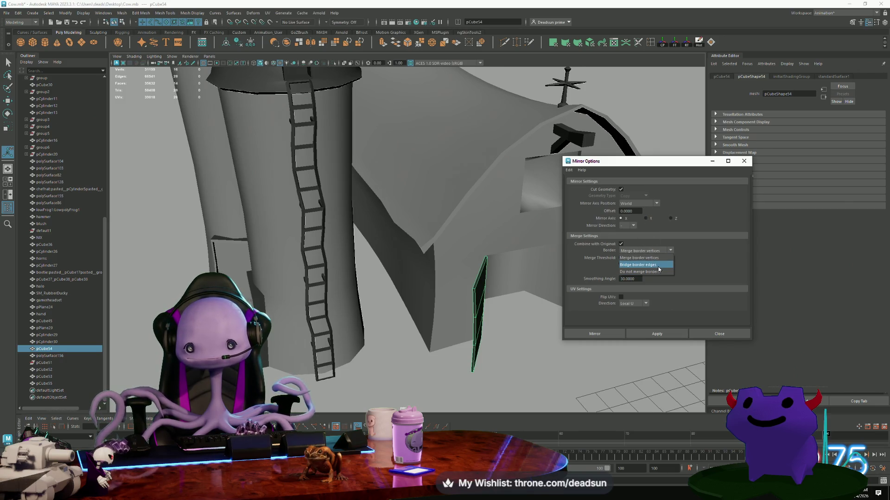
click(658, 271)
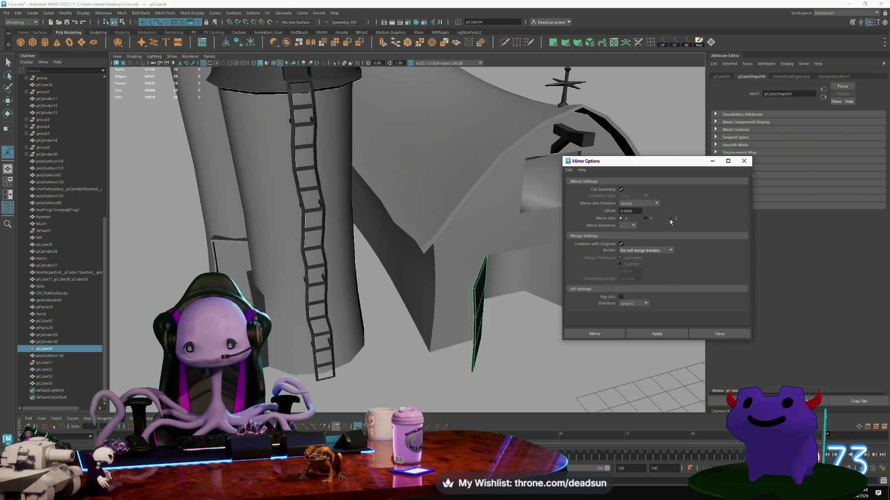
click(664, 330)
key(f)
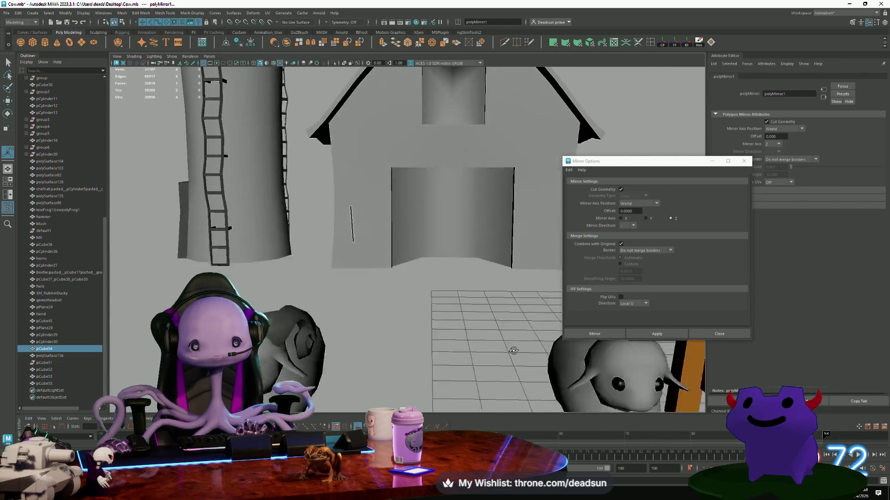
click(624, 222)
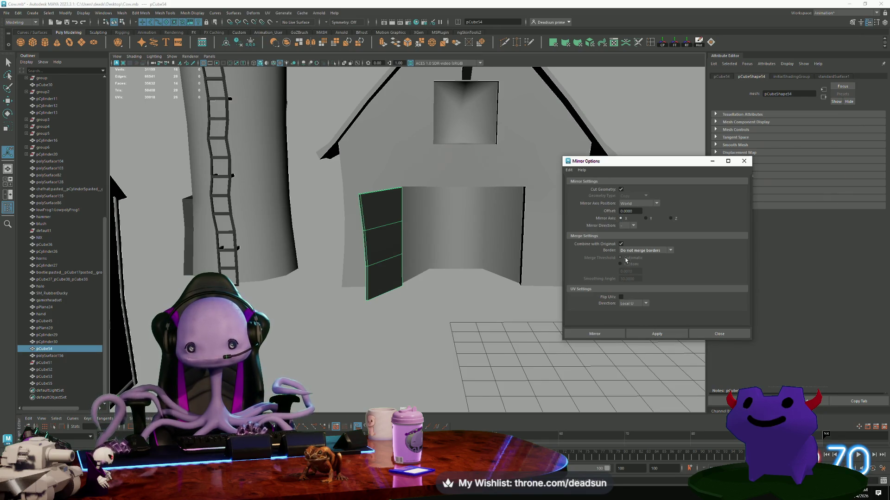
click(656, 334)
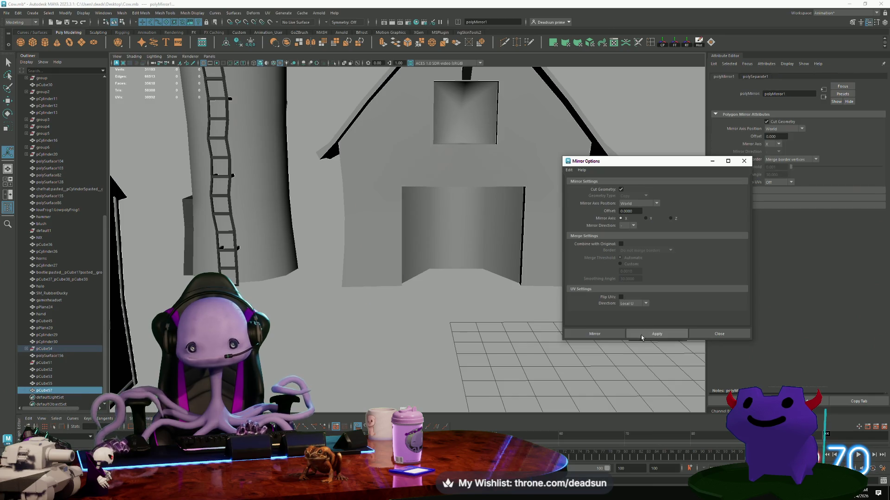
mouse_move(398, 260)
alt+mouse_down()
mouse_move(383, 273)
mouse_move(400, 272)
alt+mouse_up()
scroll(383, 273, down, 3)
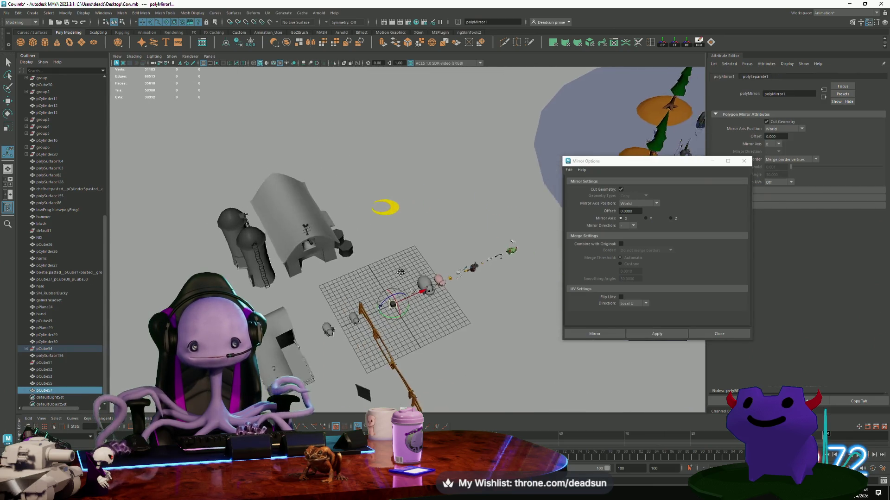
key(ctrl+z)
key(ctrl+z)
key(ctrl+z)
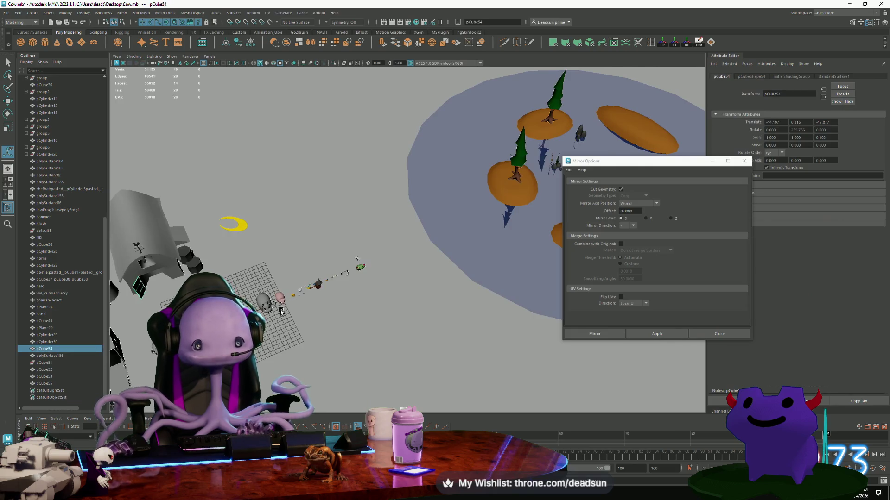
Mirror the door across the Z axis, undo it, and close Mirror Options.
click(670, 218)
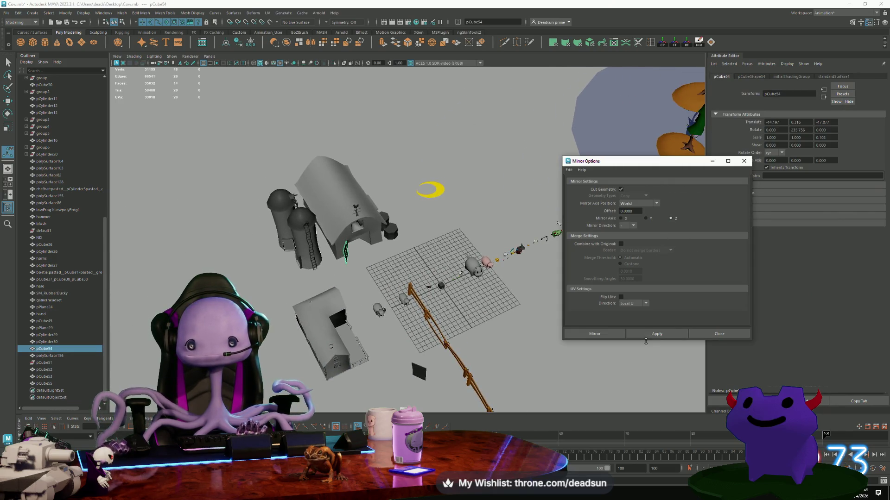
click(657, 333)
alt+drag(417, 329, 397, 333)
key(ctrl+z)
key(ctrl+z)
key(ctrl+z)
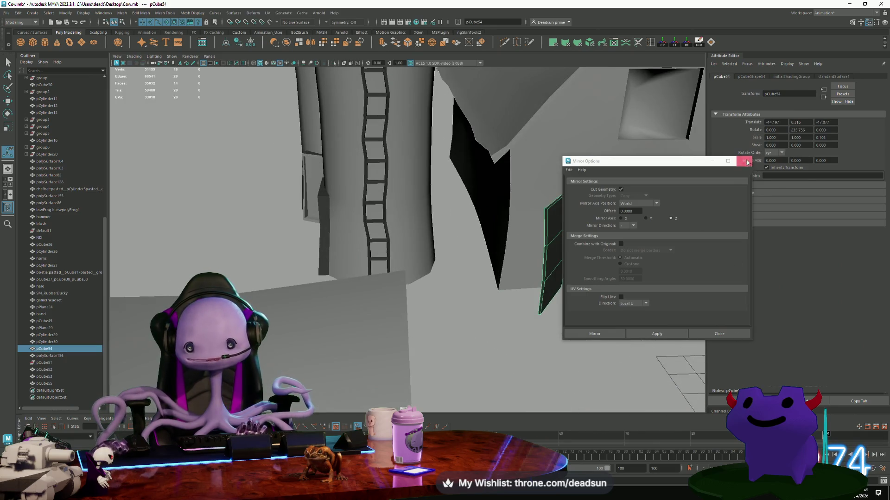
click(747, 162)
key(ctrl+z)
key(ctrl+z)
key(ctrl+z)
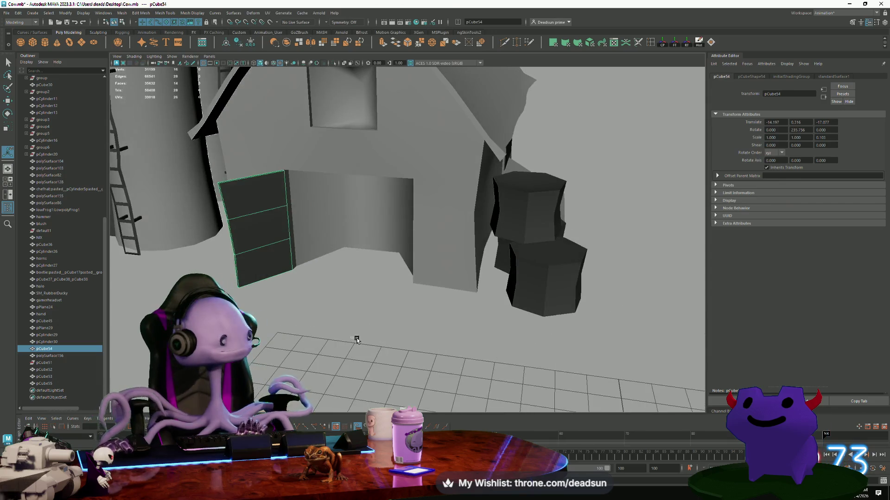
key(ctrl+z)
key(ctrl+z)
key(ctrl+z)
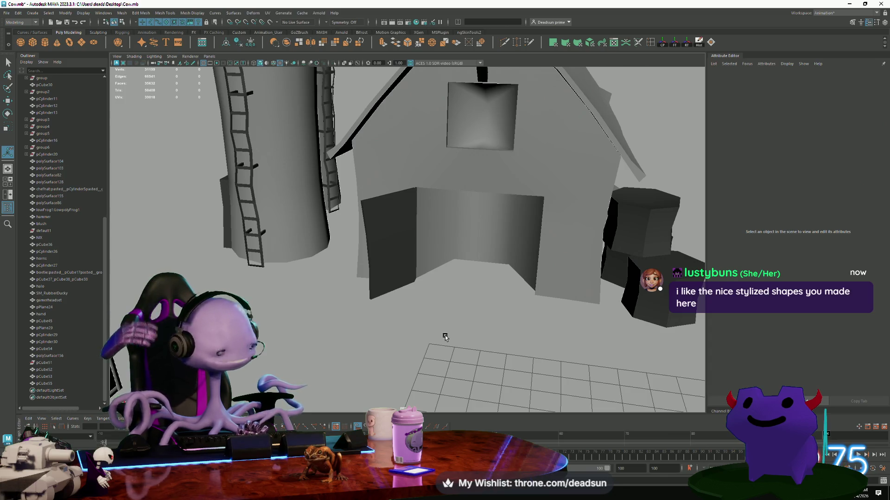
scroll(450, 334, down, 5)
alt+drag(449, 333, 337, 270)
alt+middle_drag(355, 291, 434, 310)
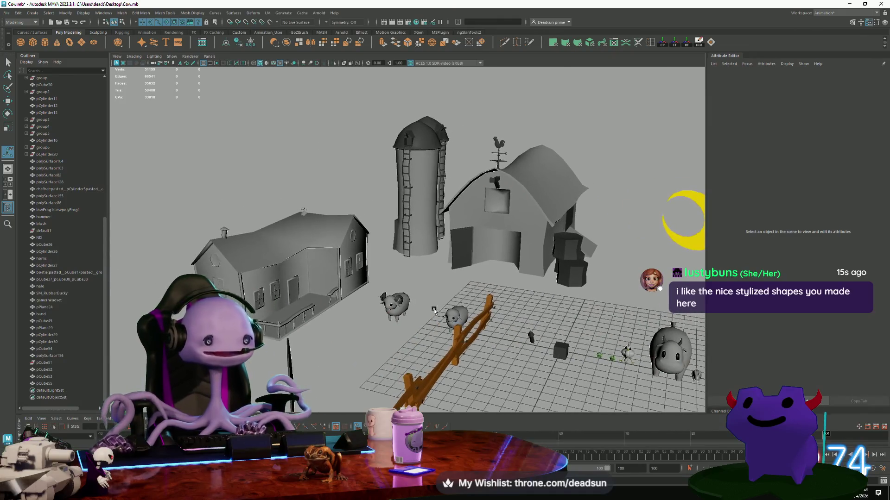
click(278, 254)
mouse_move(278, 254)
alt+mouse_down()
mouse_move(480, 280)
mouse_move(375, 303)
mouse_move(403, 315)
alt+mouse_up()
mouse_move(403, 315)
alt+right_down()
mouse_move(433, 362)
mouse_move(426, 352)
alt+right_up()
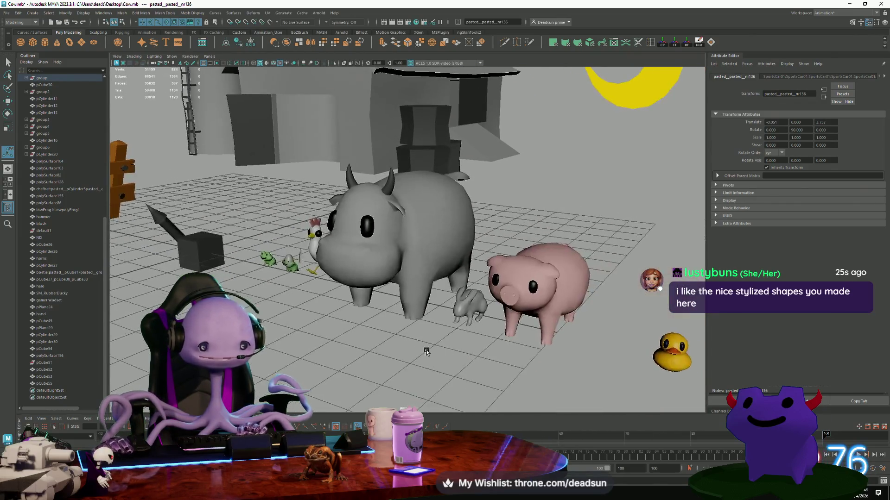
alt+drag(426, 352, 445, 364)
Select the mirrored door copy pCube57 beside the barn and silo.
click(308, 218)
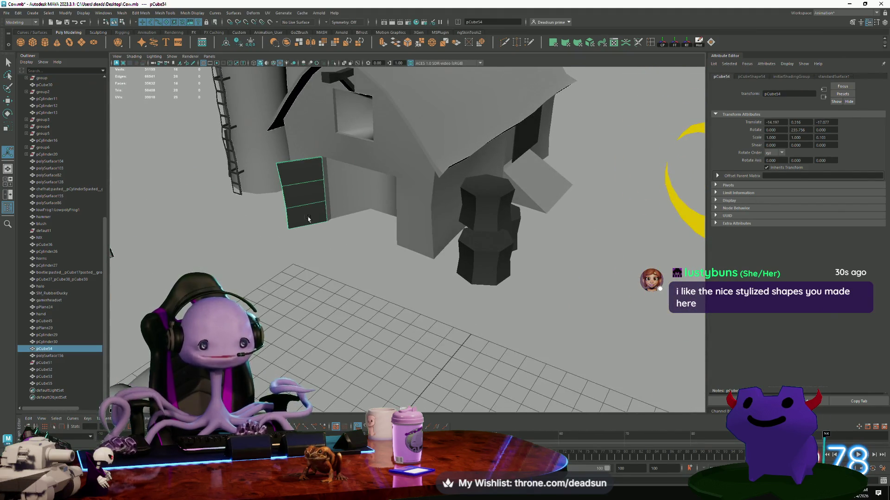
alt+drag(324, 320, 329, 324)
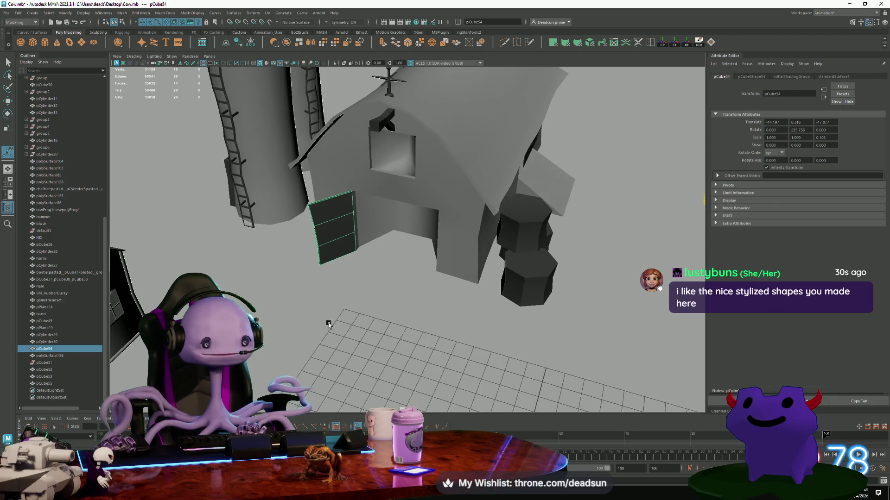
click(100, 13)
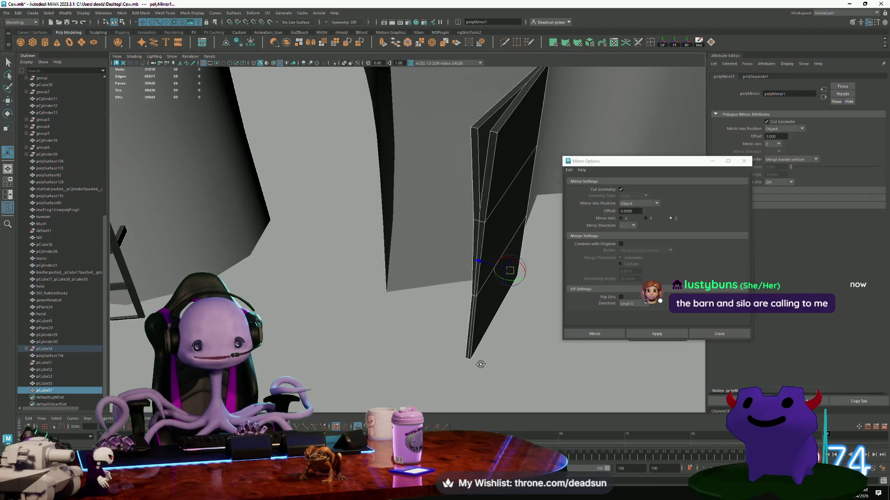
click(517, 361)
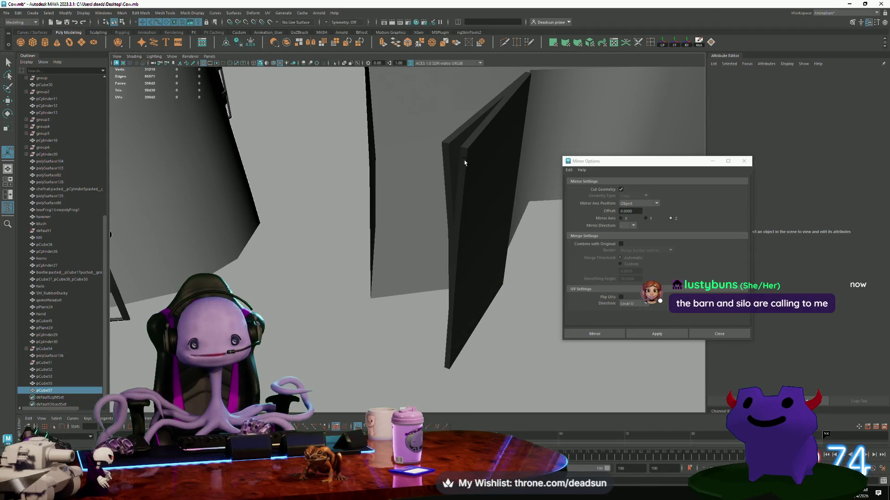
click(485, 250)
Test-rotate pCube57 around its vertical axis, then undo the rotation.
key(e)
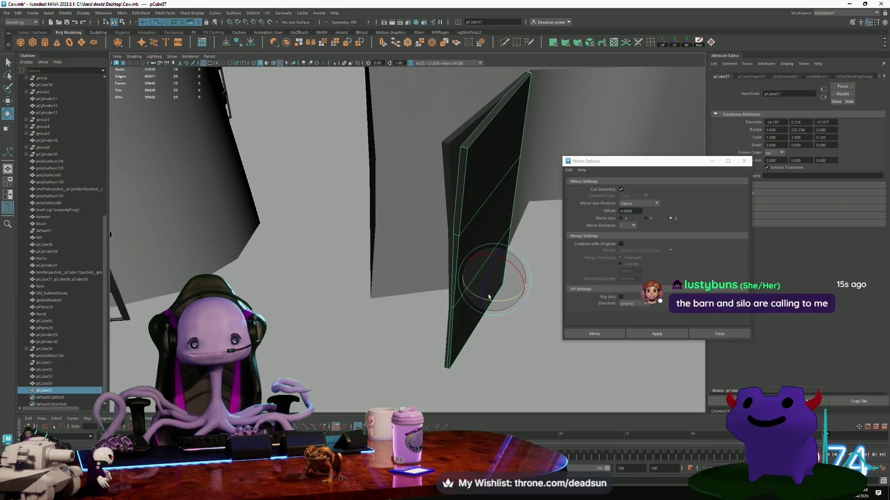
drag(489, 294, 522, 300)
key(ctrl+z)
key(ctrl+z)
key(ctrl+z)
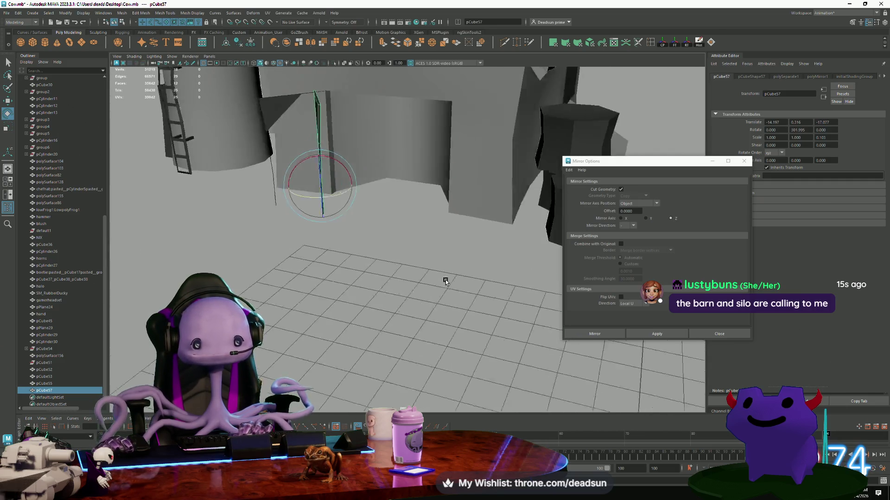
key(ctrl+z)
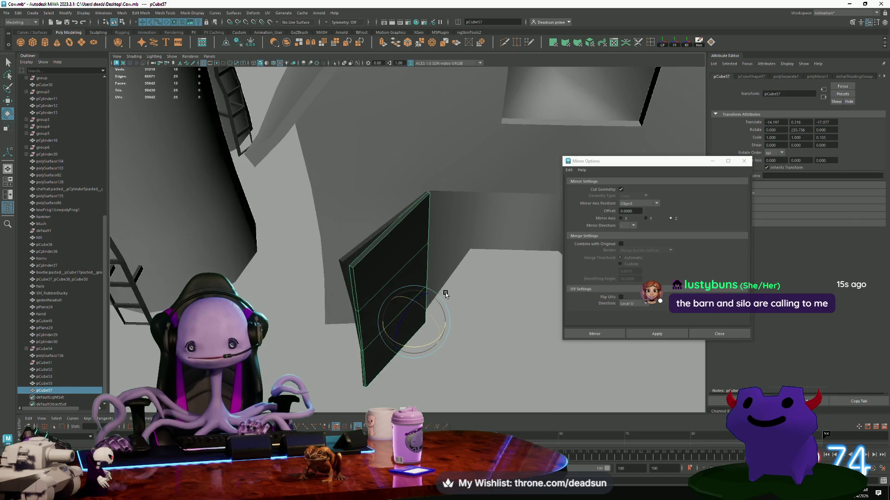
Mirror the wall panel as a copy with Cut Geometry unchecked, producing pCube59.
click(621, 190)
click(648, 334)
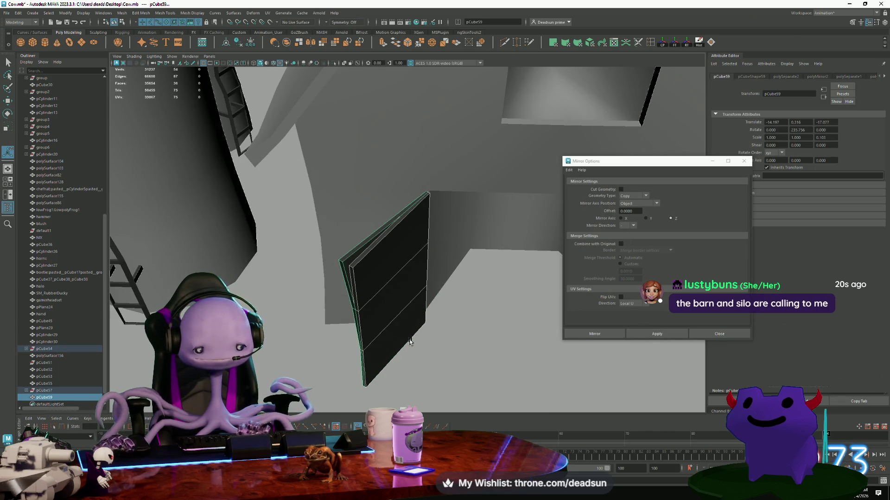
key(e)
drag(410, 342, 427, 338)
key(ctrl+z)
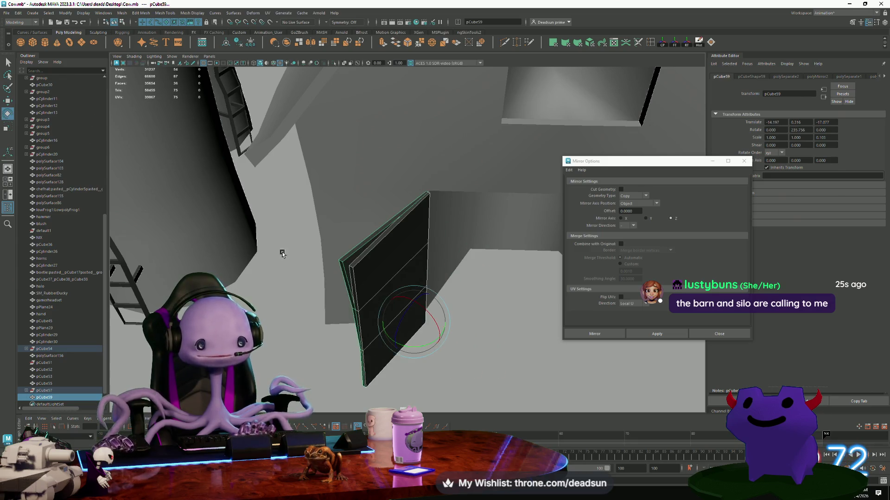
scroll(37, 355, down, 1)
Move pCube56 out of pCube54 to the top level and delete the emptied pCube54.
click(26, 335)
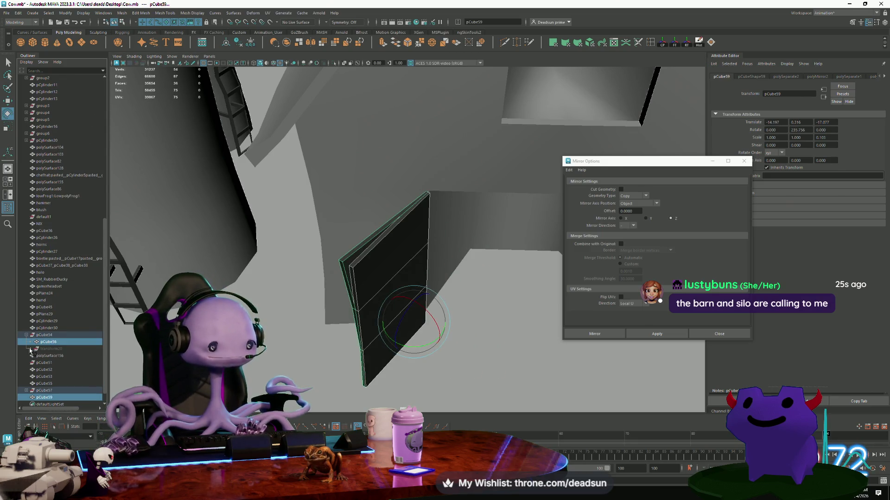
click(53, 343)
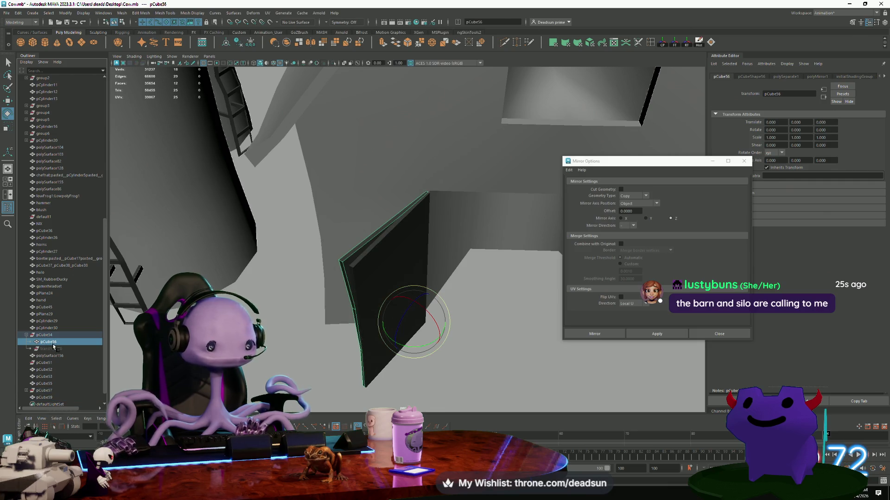
drag(54, 331, 54, 331)
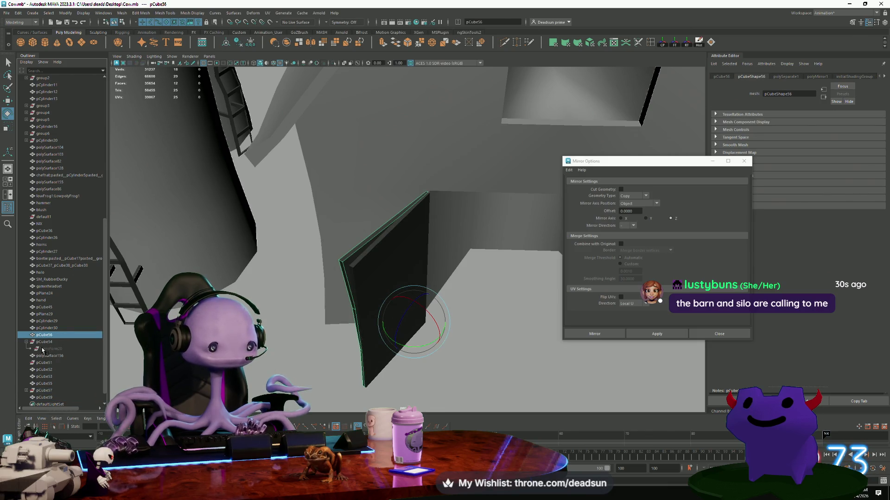
click(49, 349)
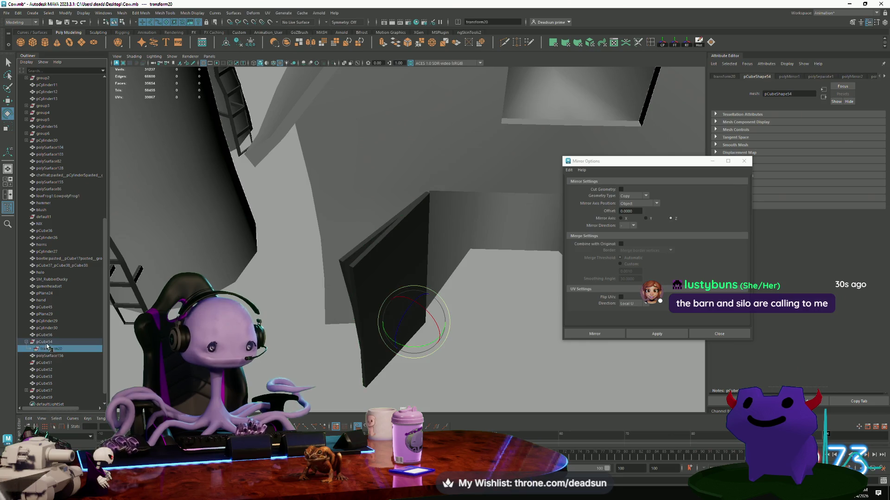
click(19, 13)
mouse_move(60, 98)
click(148, 103)
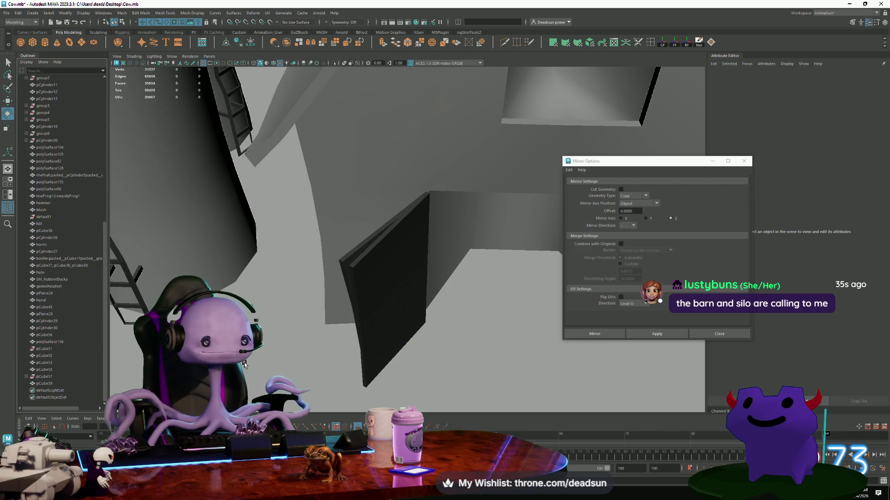
Centre pCube58's pivot on the object.
click(417, 333)
mouse_move(461, 353)
alt+mouse_down()
mouse_move(402, 334)
mouse_move(417, 281)
alt+mouse_up()
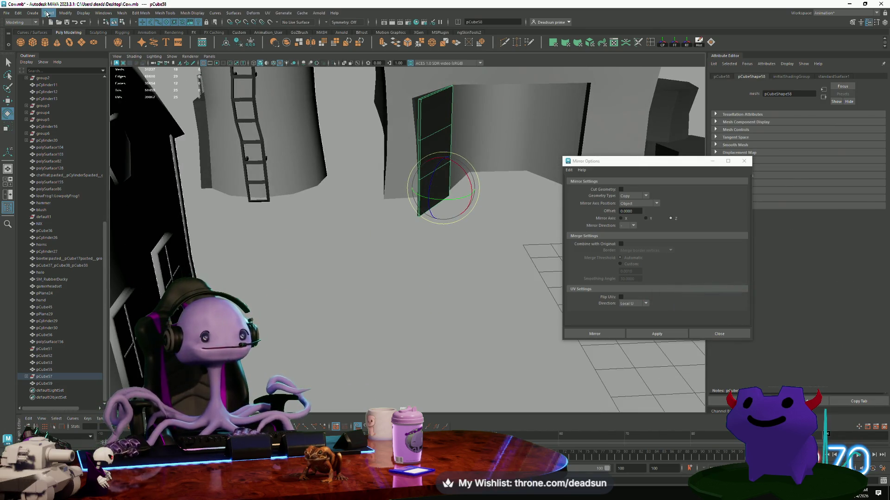
click(667, 45)
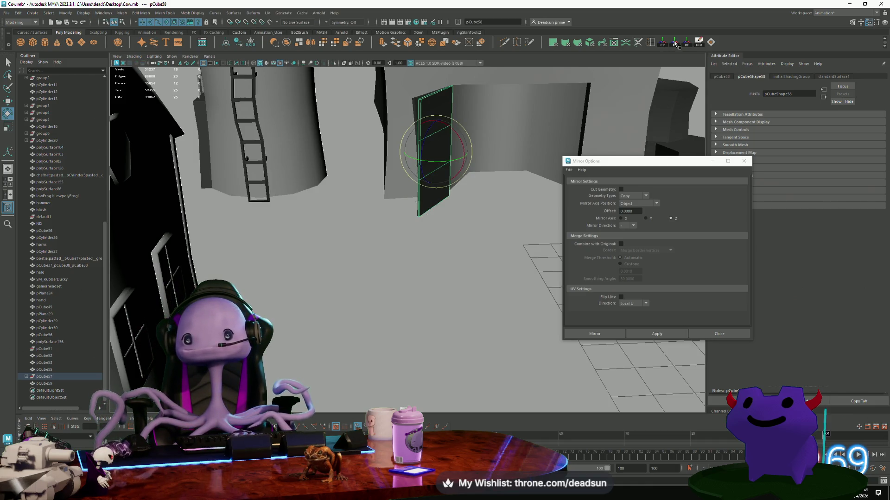
click(688, 43)
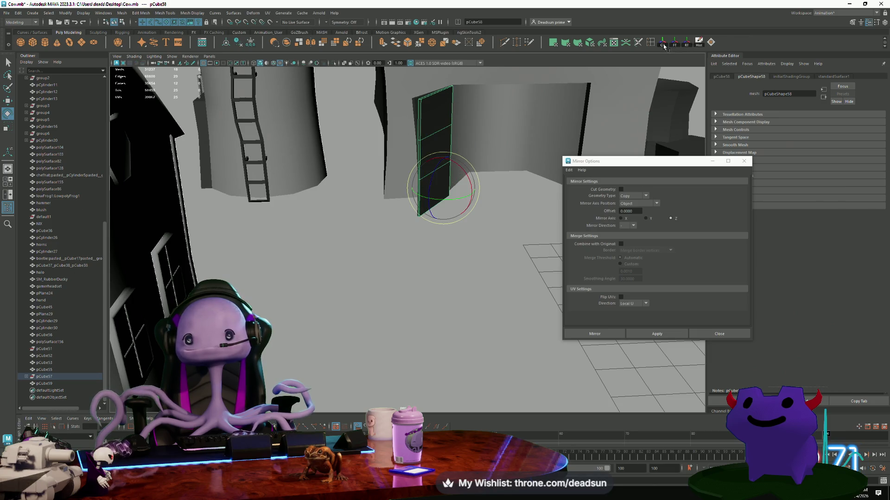
click(664, 46)
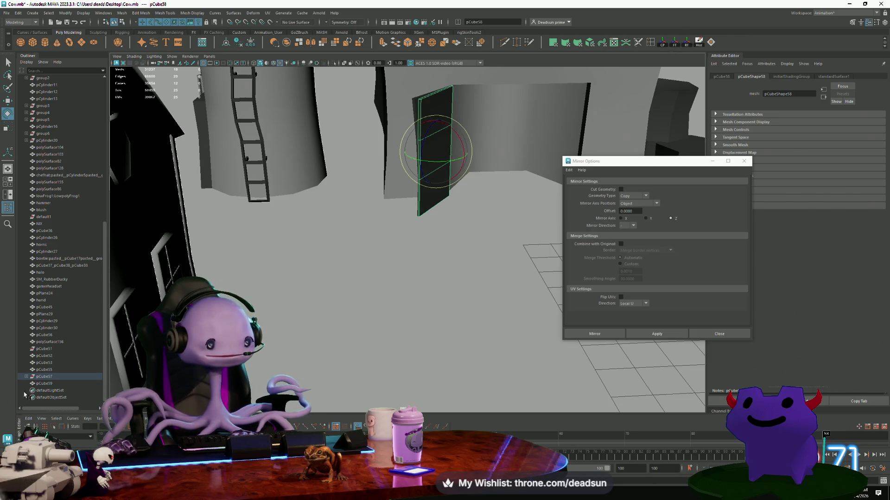
Unparent pCube58 from pCube57 with Shift+P and select pCube57.
click(26, 377)
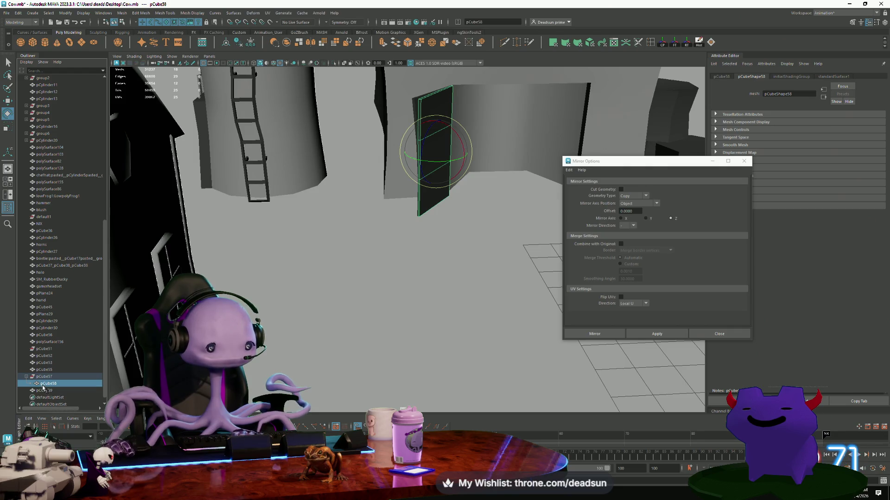
key(shift+p)
click(43, 384)
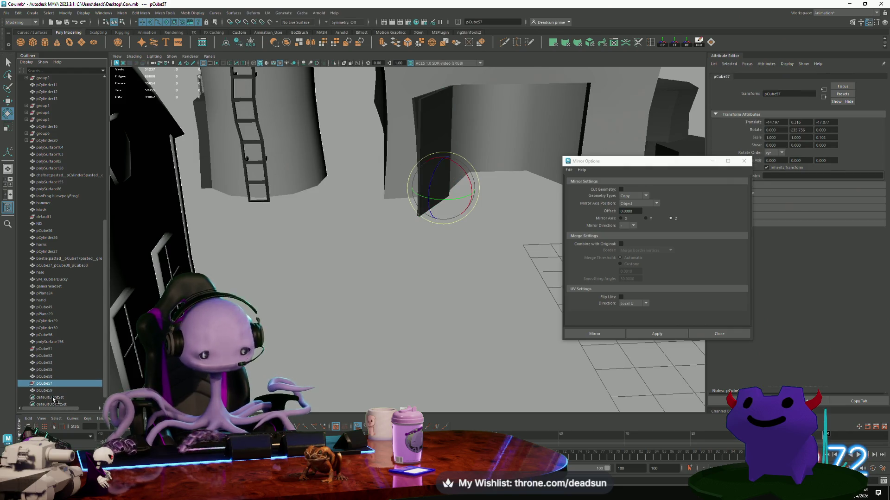
Delete pCube57 and pCube51, then undo back to restore them.
key(Delete)
click(428, 132)
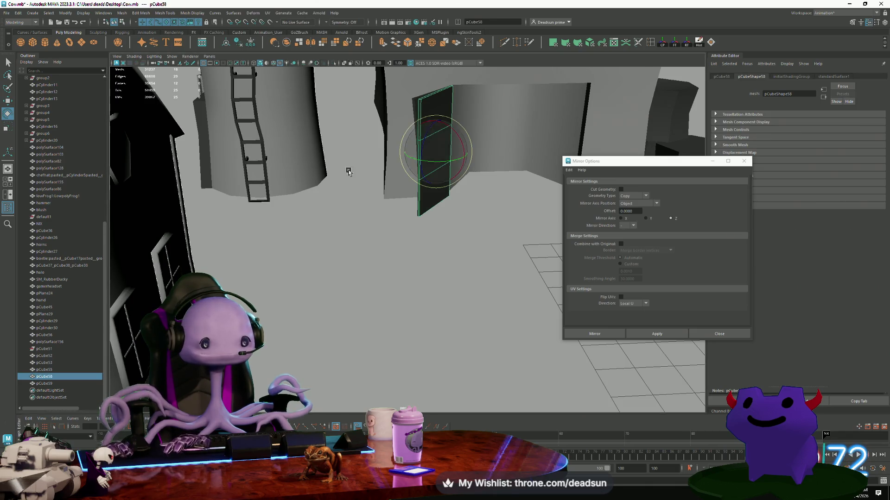
click(430, 149)
key(Delete)
click(430, 151)
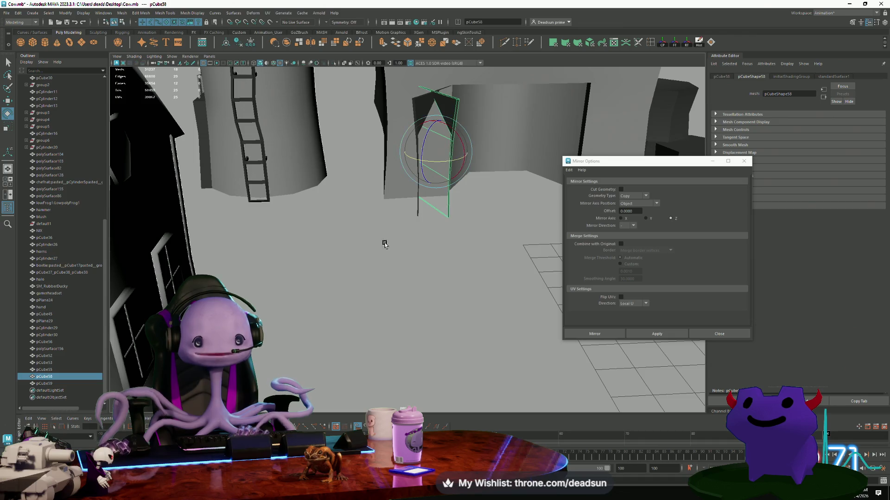
mouse_move(384, 245)
alt+mouse_down()
mouse_move(421, 242)
mouse_move(353, 304)
mouse_move(355, 321)
mouse_move(421, 343)
alt+mouse_up()
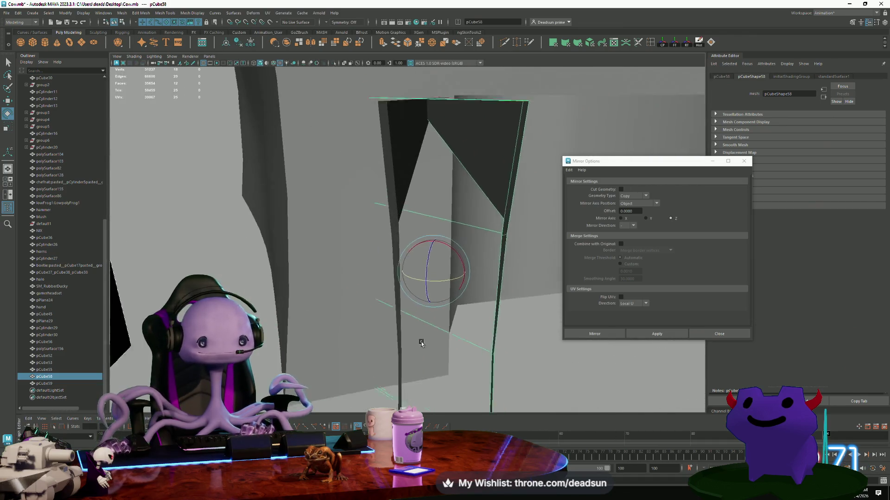
key(ctrl+z)
key(ctrl+z)
key(ctrl+z)
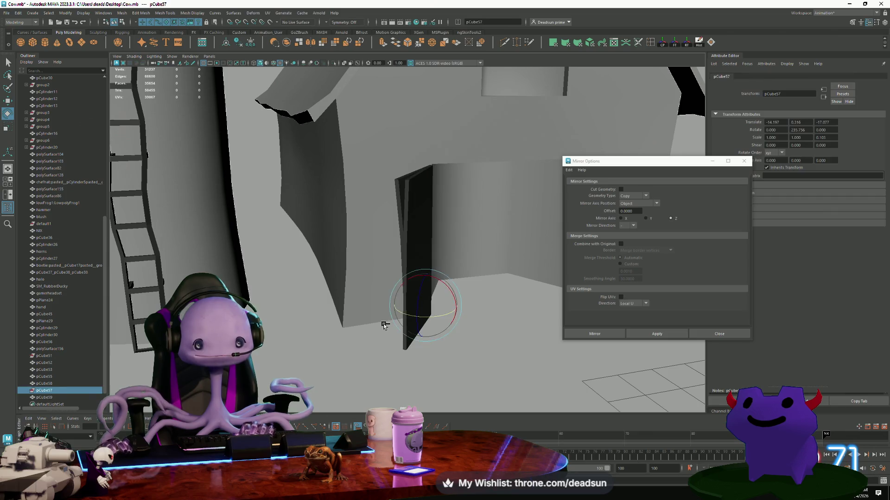
key(ctrl+z)
key(ctrl+z)
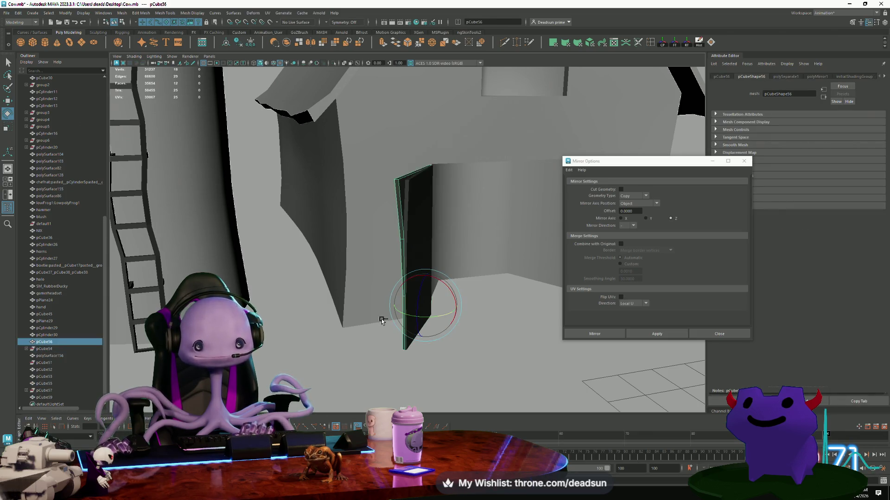
key(ctrl+z)
key(ctrl+z)
key(ctrl+z)
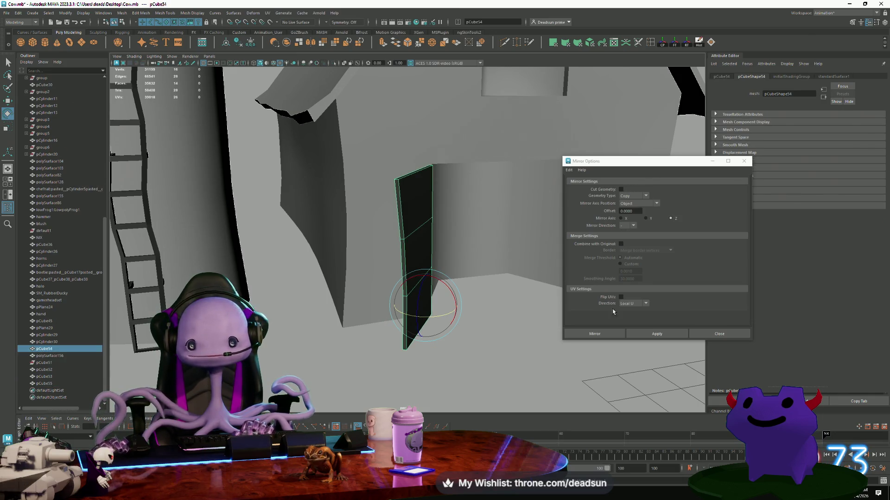
Mirror another copy of the dark wall panel, undoing a stray move.
click(653, 333)
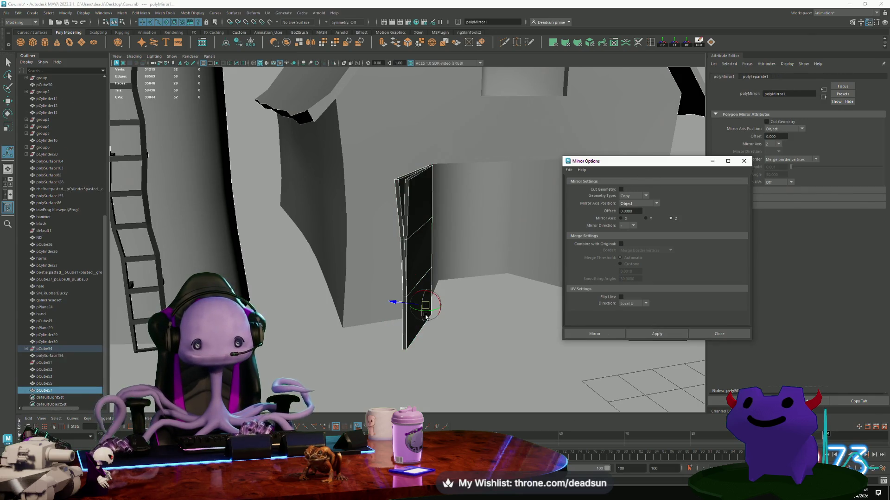
key(w)
mouse_move(391, 302)
alt+mouse_down()
mouse_move(294, 341)
mouse_move(450, 350)
alt+mouse_up()
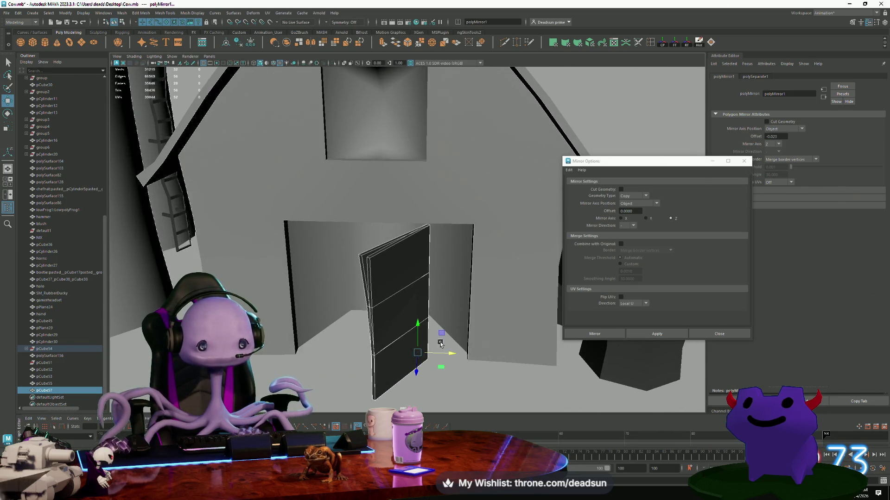
key(ctrl+z)
key(ctrl+z)
Slide the dark panel right along X and rotate it upright at the doorway's right side.
click(240, 295)
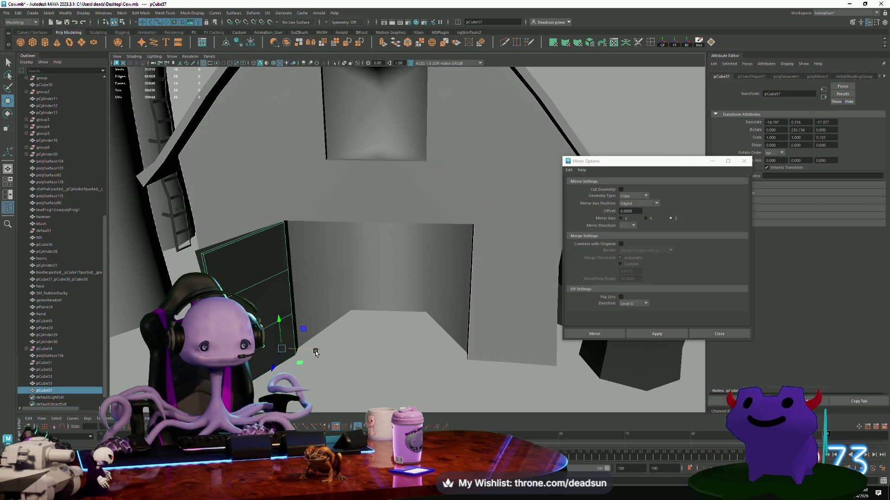
mouse_move(315, 353)
mouse_down()
mouse_move(502, 359)
mouse_move(316, 374)
mouse_up()
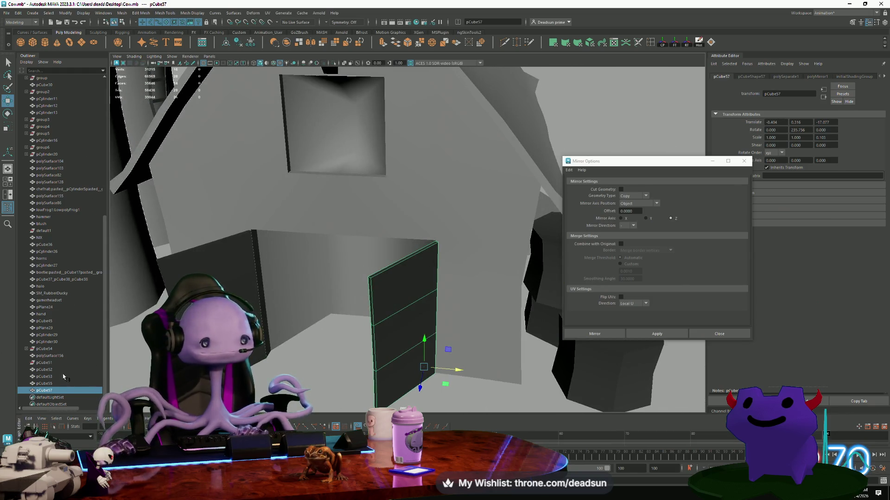
drag(416, 390, 451, 392)
alt+drag(364, 391, 418, 368)
key(w)
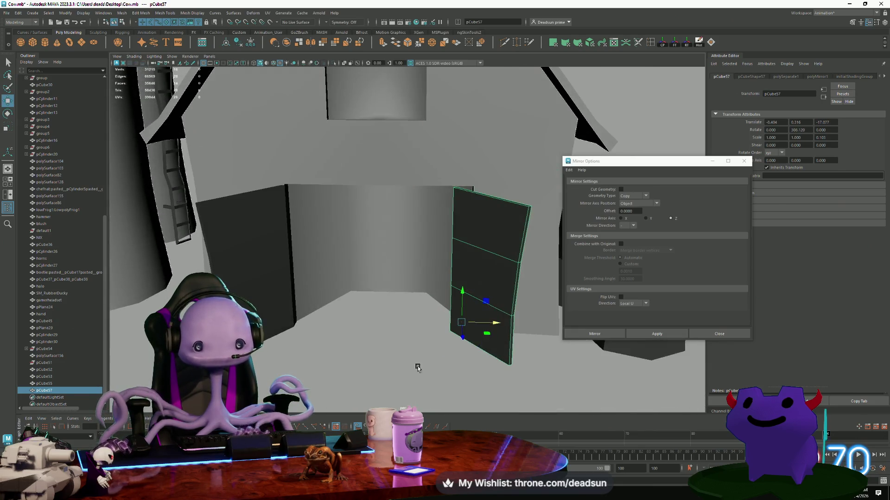
mouse_move(499, 323)
mouse_down()
mouse_move(513, 323)
mouse_move(299, 316)
mouse_move(312, 342)
mouse_move(308, 294)
mouse_move(318, 322)
mouse_move(280, 286)
mouse_move(316, 305)
mouse_move(389, 178)
mouse_up()
scroll(511, 323, down, 10)
click(325, 317)
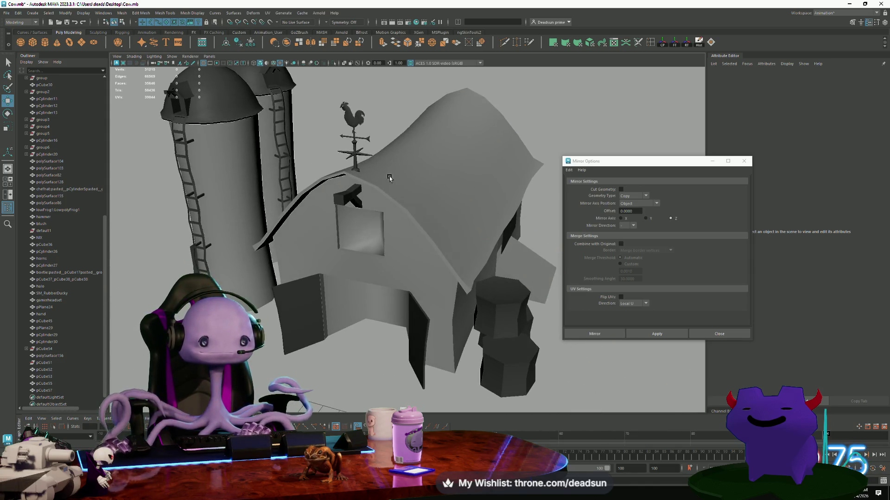
click(356, 116)
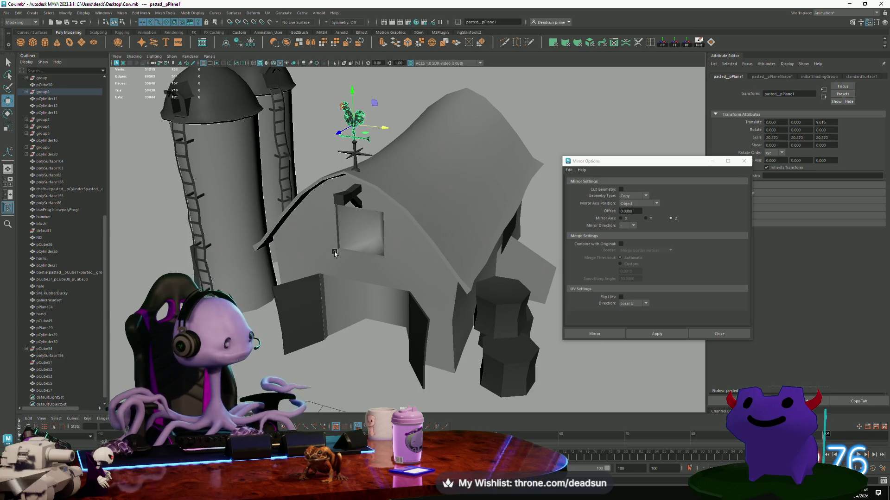
key(f)
mouse_move(335, 253)
alt+mouse_down()
mouse_move(418, 259)
mouse_move(370, 292)
alt+mouse_up()
click(353, 306)
scroll(349, 309, down, 3)
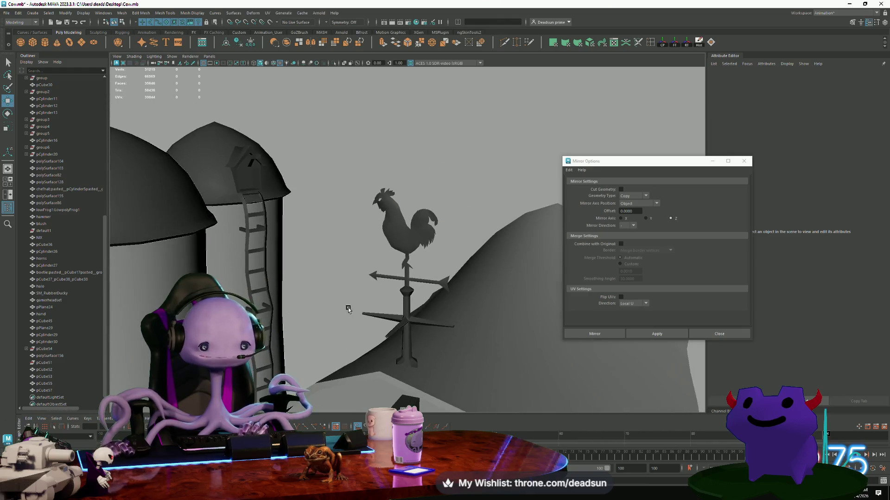
alt+right_drag(349, 309, 273, 293)
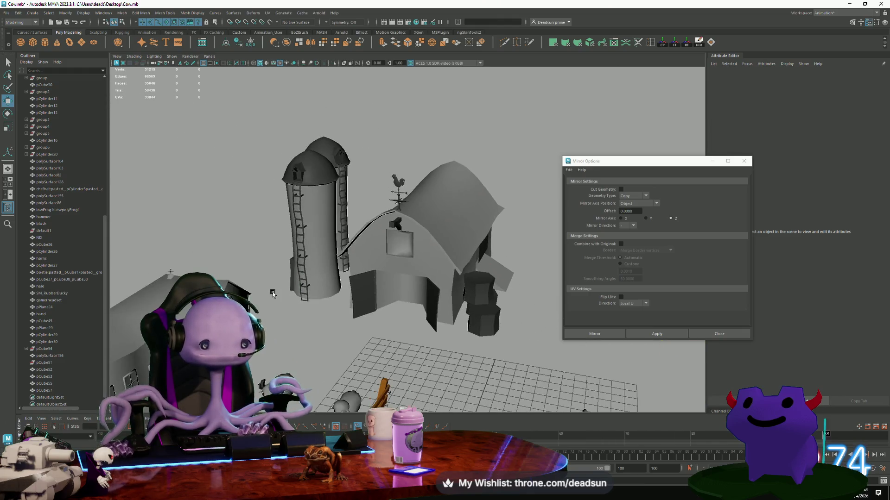
scroll(273, 293, down, 5)
alt+drag(273, 292, 393, 264)
click(393, 264)
scroll(393, 264, up, 5)
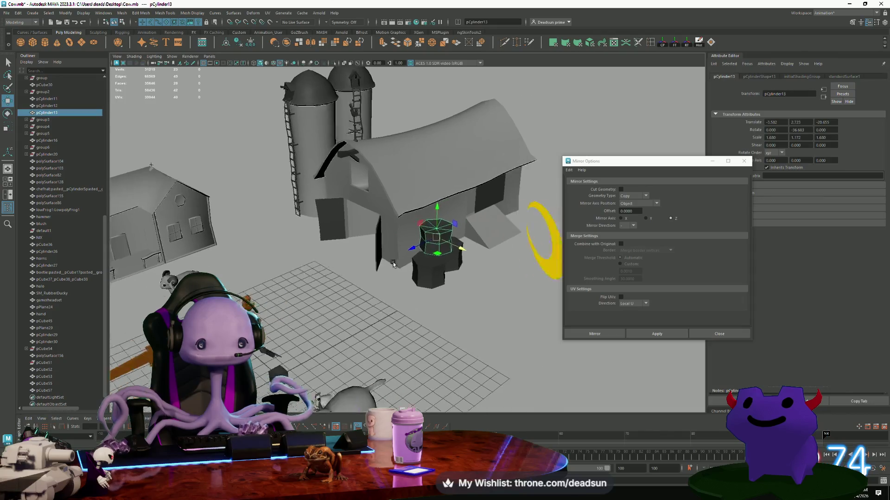
alt+right_drag(393, 264, 473, 315)
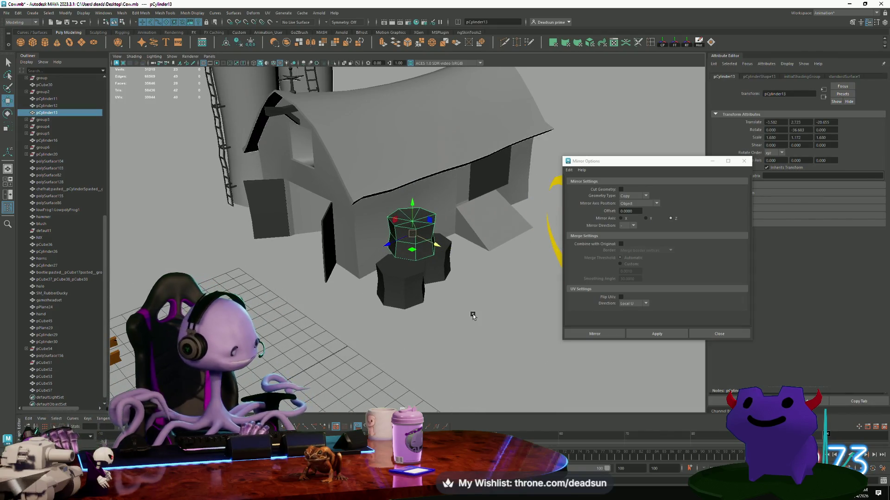
key(f)
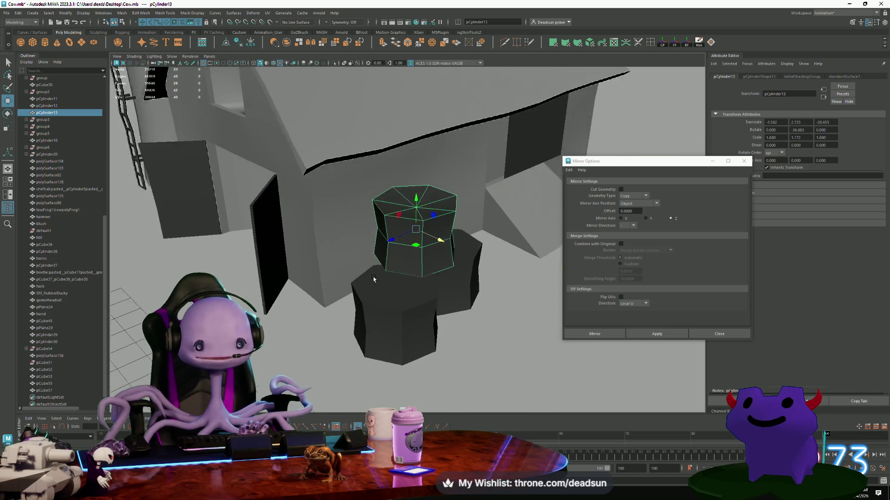
right_click(379, 188)
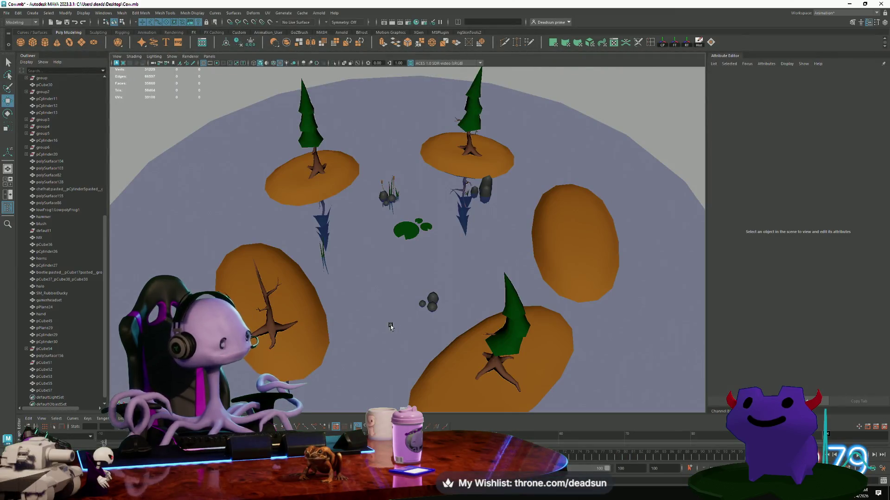
Orbit and zoom from the pond scene over to the barn, silo and farm props.
mouse_move(379, 300)
alt+mouse_down()
mouse_move(417, 351)
mouse_move(351, 328)
alt+mouse_up()
scroll(351, 328, down, 3)
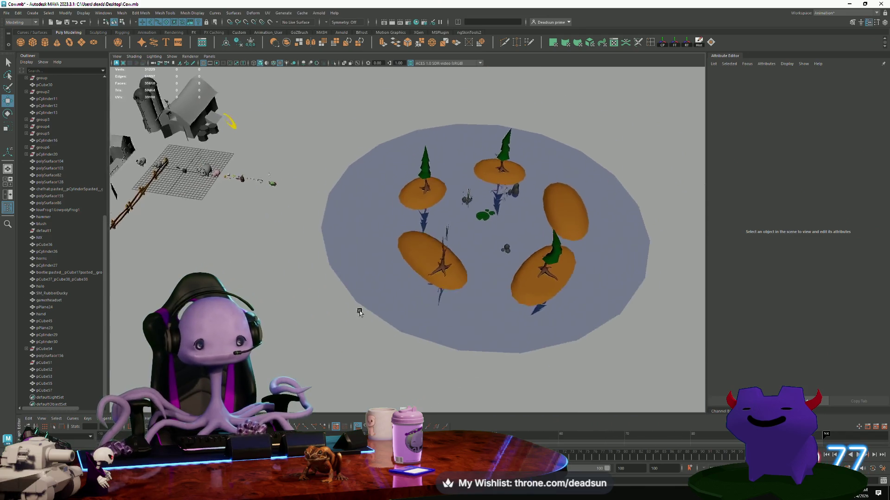
scroll(310, 318, up, 5)
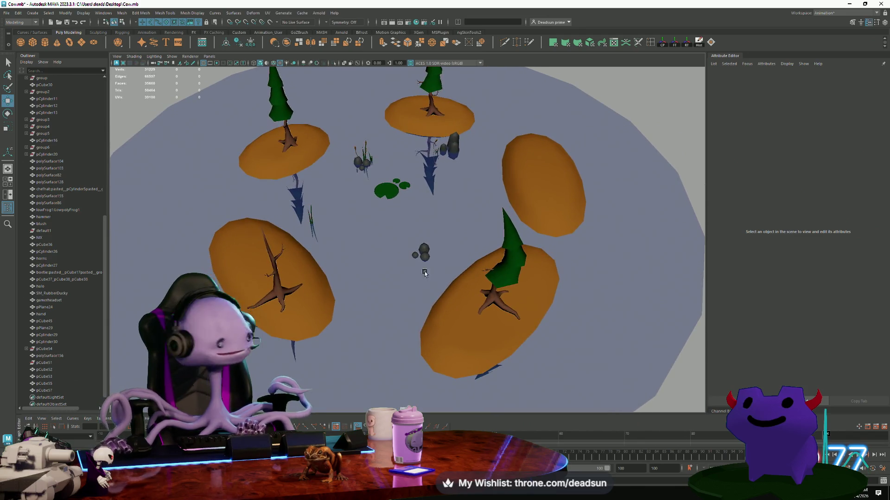
scroll(425, 274, down, 3)
mouse_move(424, 274)
alt+mouse_down()
mouse_move(457, 287)
mouse_move(380, 284)
mouse_move(436, 328)
mouse_move(415, 318)
alt+mouse_up()
scroll(484, 342, up, 4)
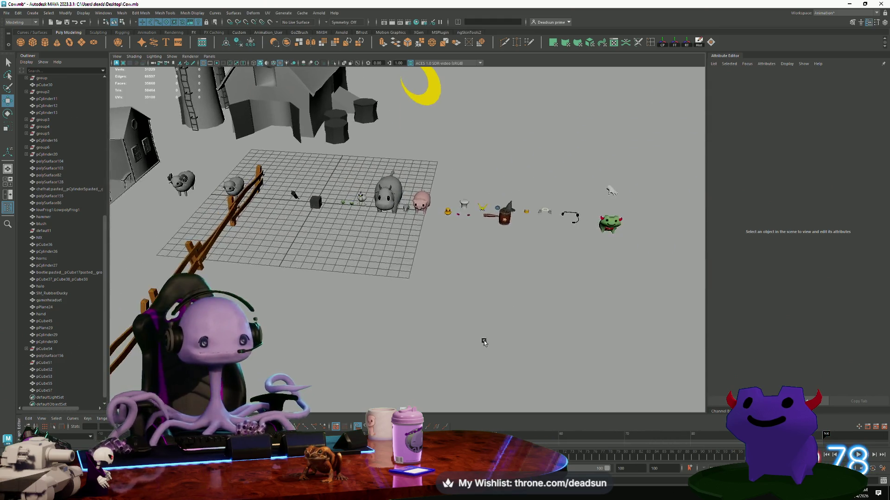
scroll(484, 342, down, 2)
alt+drag(484, 342, 417, 346)
scroll(401, 346, up, 2)
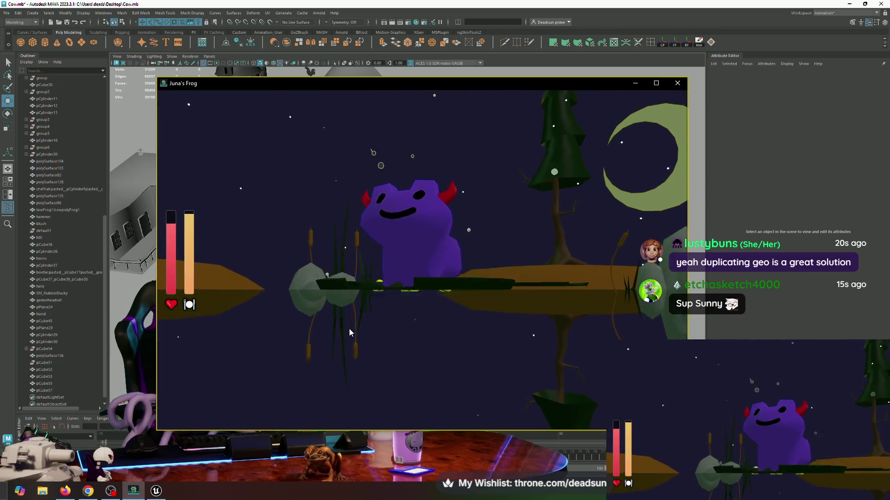
Turn the Juna's Frog camera toward the frog, shrink the window, then close it with Alt+F4.
click(376, 314)
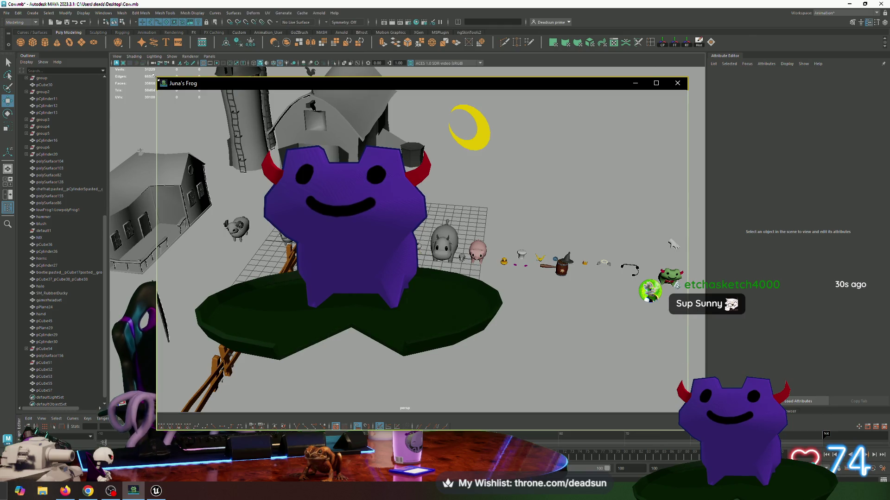
mouse_move(155, 76)
mouse_down()
mouse_move(353, 144)
mouse_move(354, 170)
mouse_move(366, 175)
mouse_up()
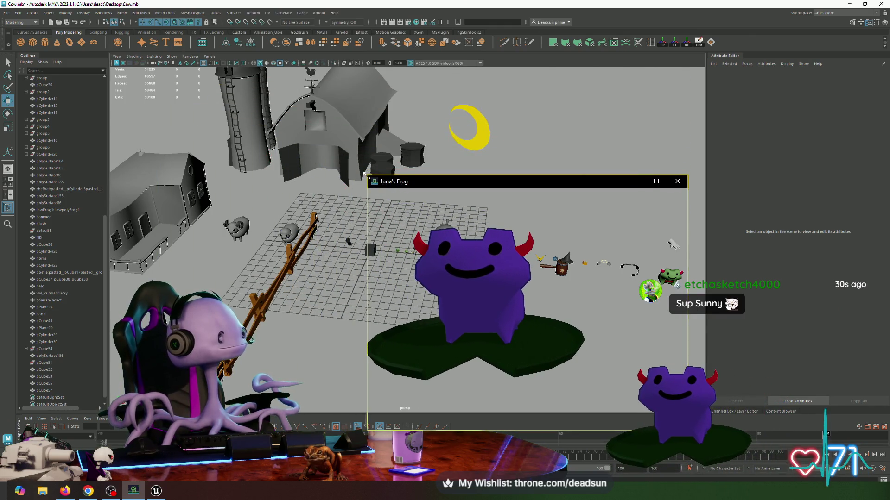
key(alt+F4)
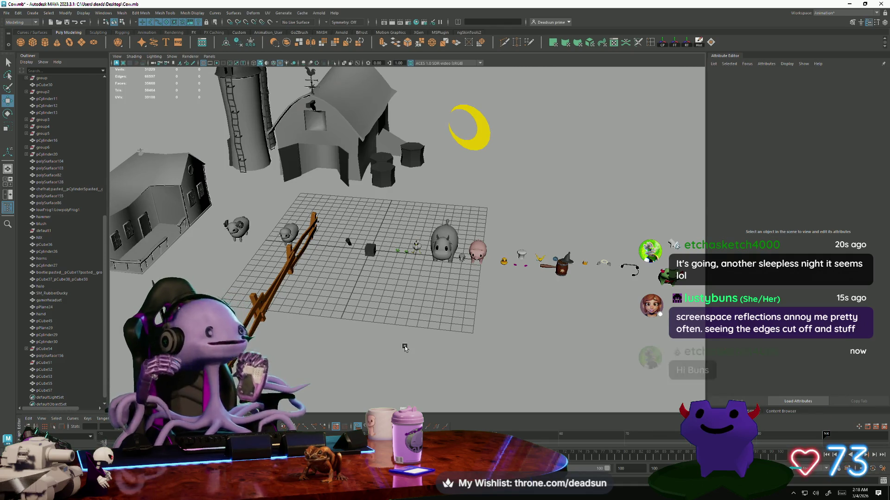
Zoom in on the barn and select its dark side panel pCube52.
alt+drag(324, 273, 322, 259)
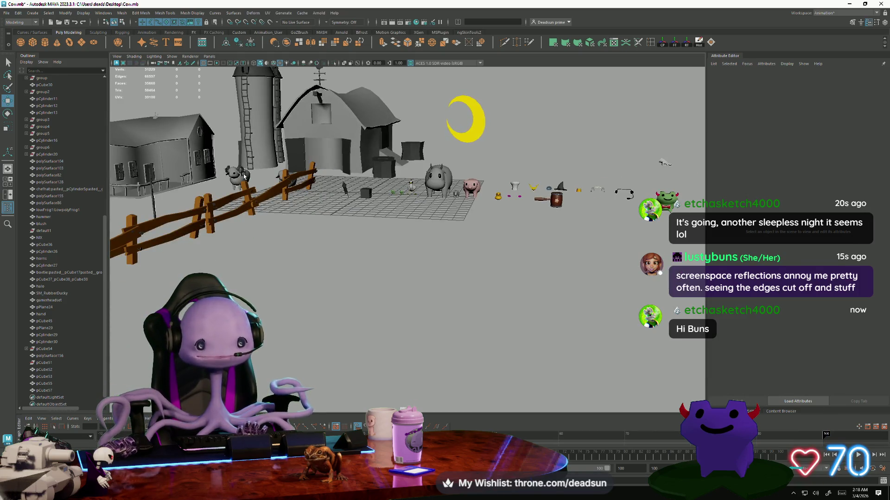
alt+right_drag(315, 221, 439, 376)
alt+right_drag(387, 347, 492, 349)
click(552, 192)
alt+drag(552, 192, 491, 300)
scroll(491, 300, up, 2)
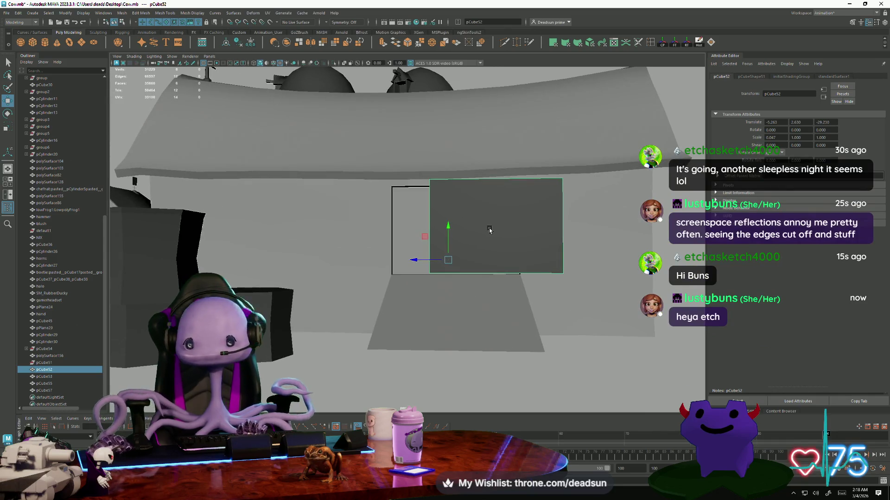
Insert two horizontal edge loops across the panel, exit the tool and orbit out over the farm.
click(562, 226)
key(q)
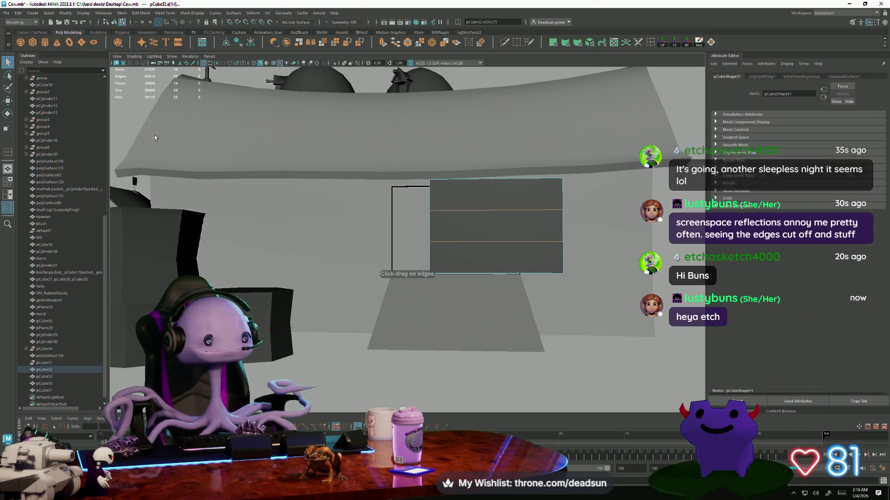
right_drag(486, 234, 257, 171)
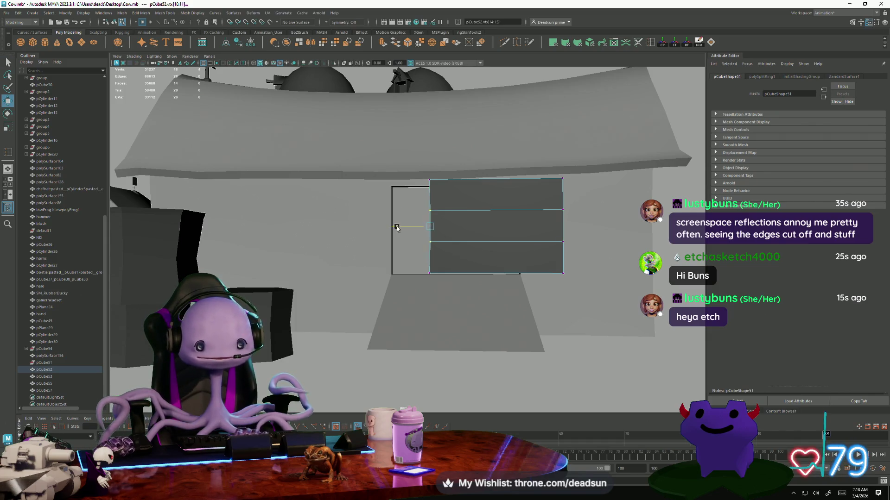
scroll(399, 232, down, 5)
mouse_move(347, 298)
alt+mouse_down()
mouse_move(361, 224)
mouse_move(380, 289)
mouse_move(404, 249)
alt+mouse_up()
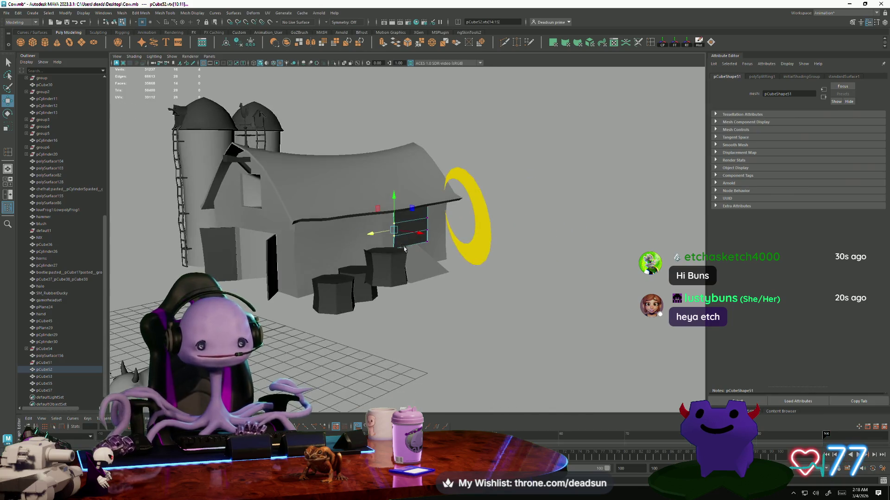
right_click(422, 228)
click(582, 235)
scroll(582, 234, down, 5)
mouse_move(353, 291)
alt+mouse_down()
mouse_move(329, 323)
mouse_move(388, 298)
mouse_move(443, 351)
alt+mouse_up()
Delete the pCube55 piece from the farm scene.
scroll(448, 298, up, 5)
scroll(471, 286, down, 2)
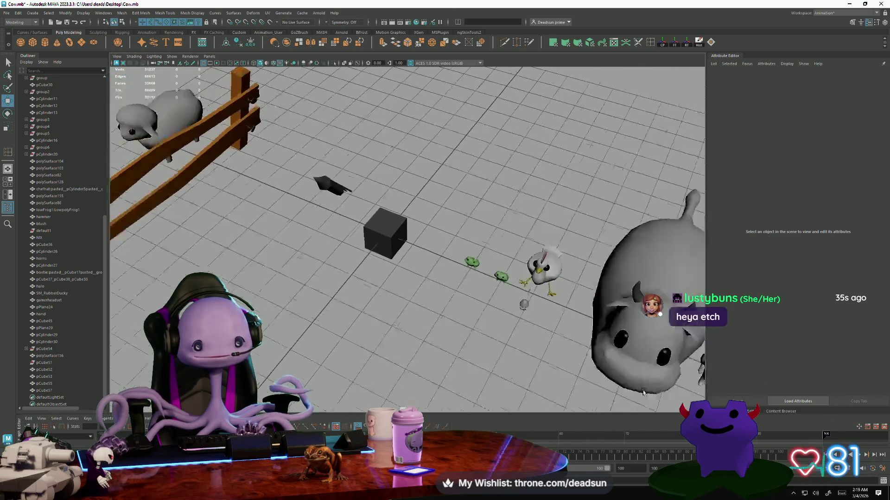
scroll(364, 226, up, 3)
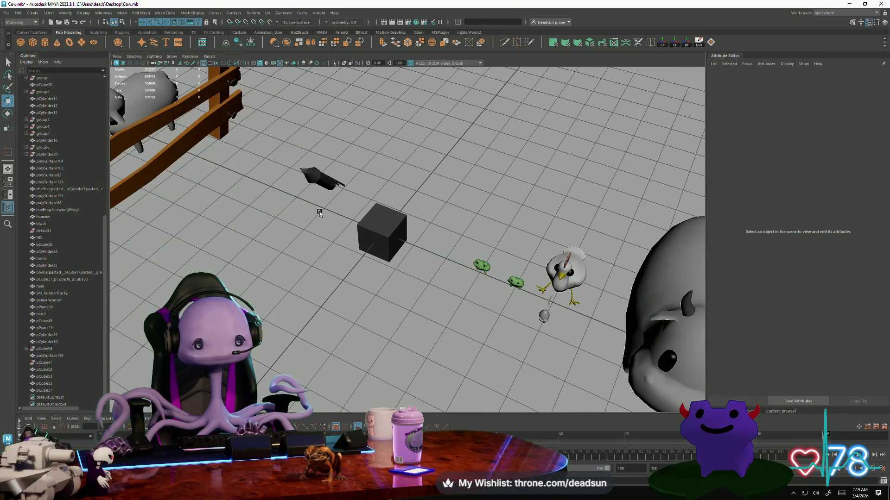
click(322, 180)
scroll(334, 301, down, 5)
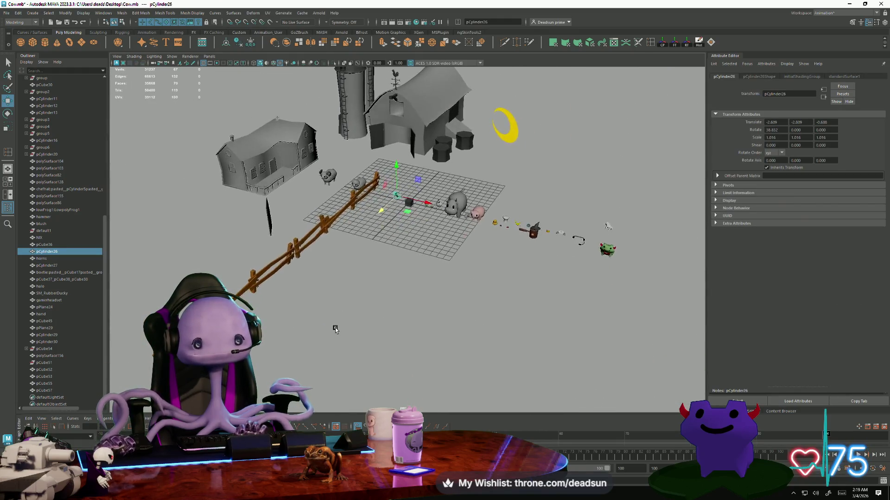
mouse_move(335, 329)
alt+mouse_down()
mouse_move(369, 324)
mouse_move(356, 334)
alt+mouse_up()
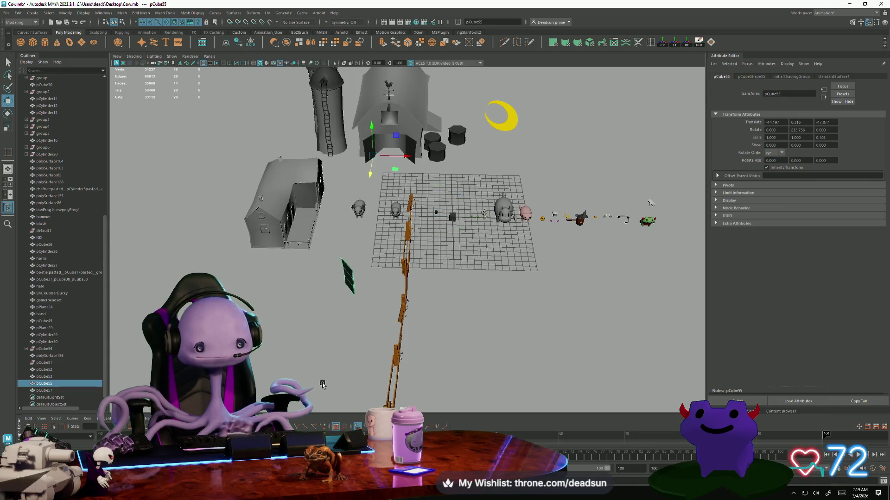
key(Delete)
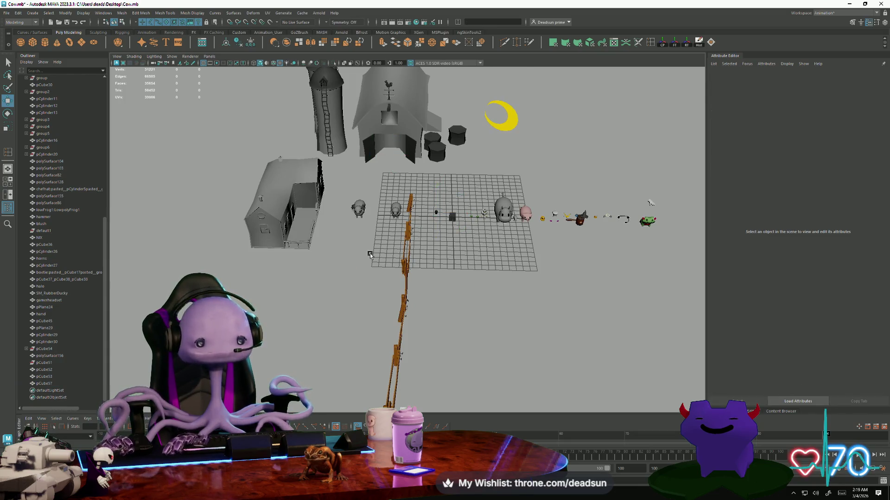
Frame the hand model and orbit around it, then Alt+Tab to Planet Architect and spin the planet.
click(651, 202)
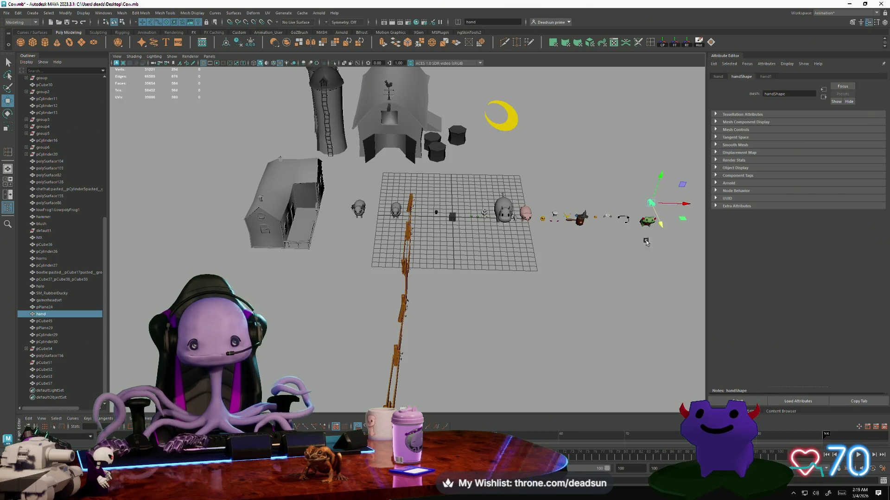
key(f)
alt+drag(530, 341, 534, 320)
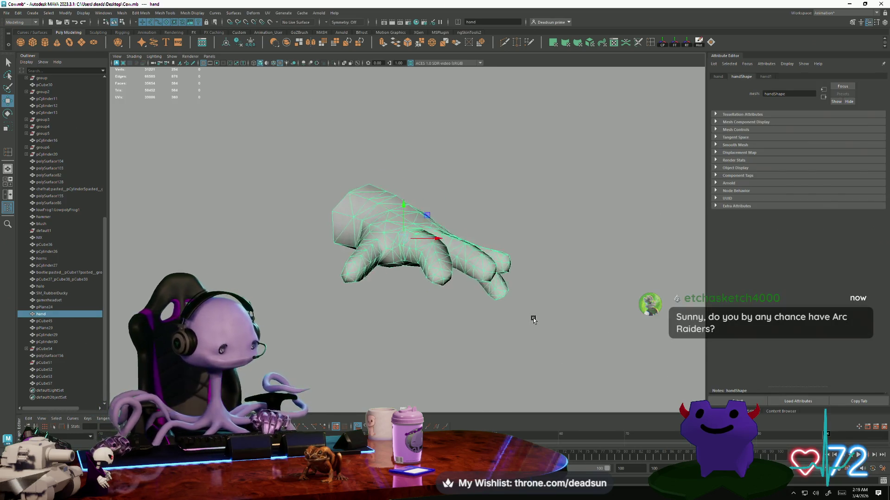
mouse_move(550, 355)
alt+mouse_down()
mouse_move(474, 332)
mouse_move(574, 341)
mouse_move(542, 265)
mouse_move(540, 329)
alt+mouse_up()
alt+right_drag(541, 328, 228, 249)
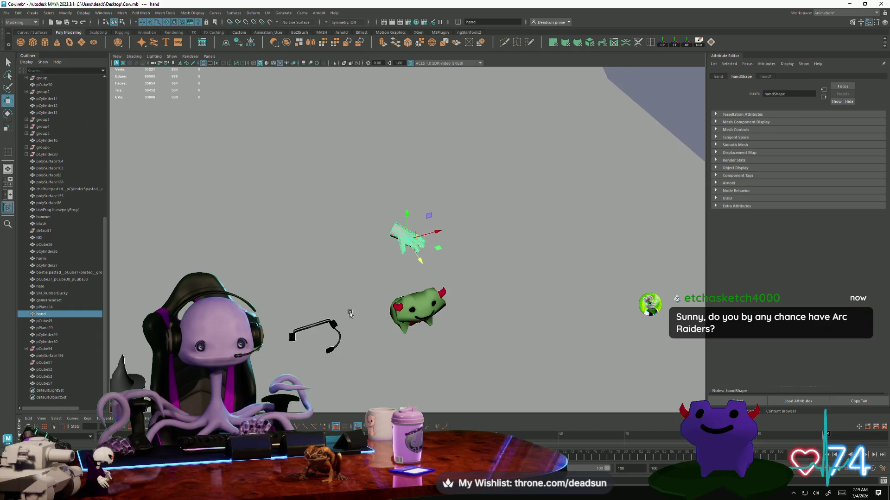
mouse_move(350, 314)
alt+mouse_down()
mouse_move(548, 336)
mouse_move(275, 301)
mouse_move(297, 310)
alt+mouse_up()
key(alt+Tab)
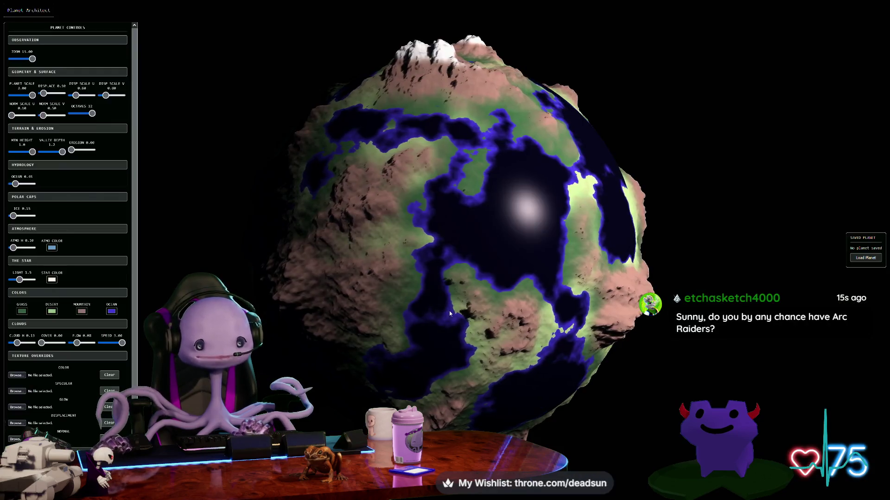
mouse_move(449, 311)
mouse_down()
mouse_move(525, 315)
mouse_move(508, 326)
mouse_move(598, 316)
mouse_up()
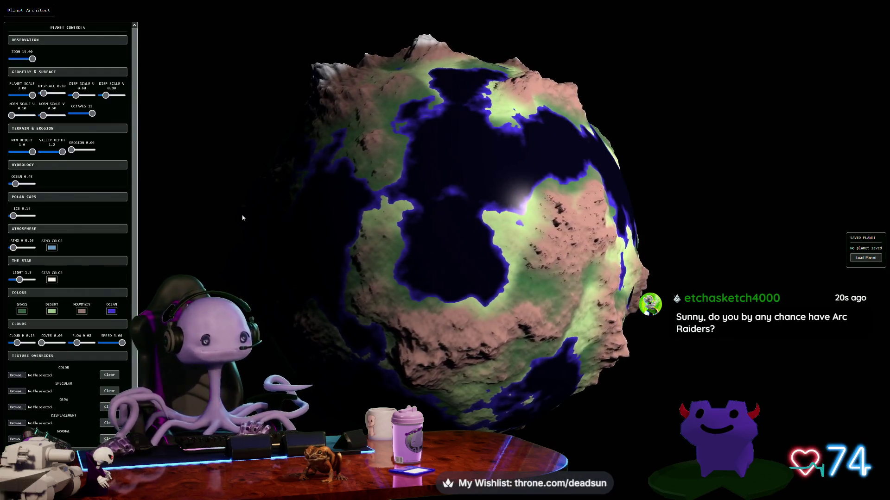
Drag the Cloud H slider right for a cloud shell, adjust the zoom, then Alt+Tab toward Maya.
drag(23, 344, 54, 343)
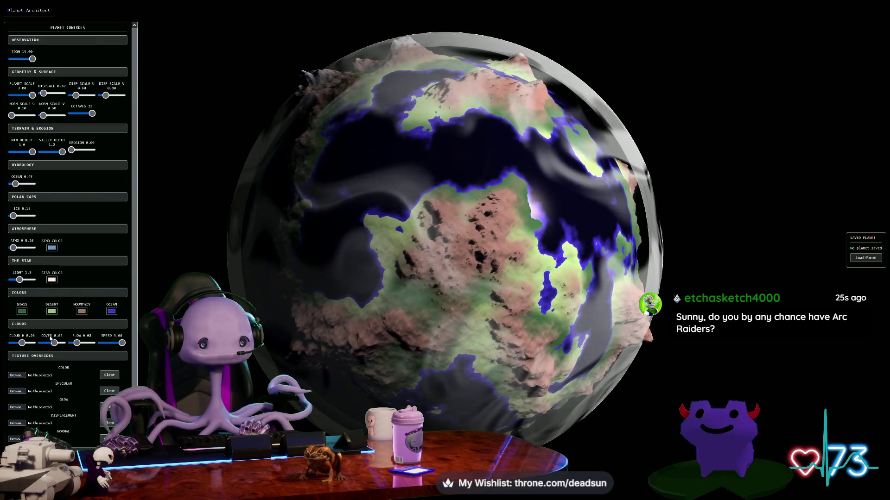
scroll(383, 318, up, 5)
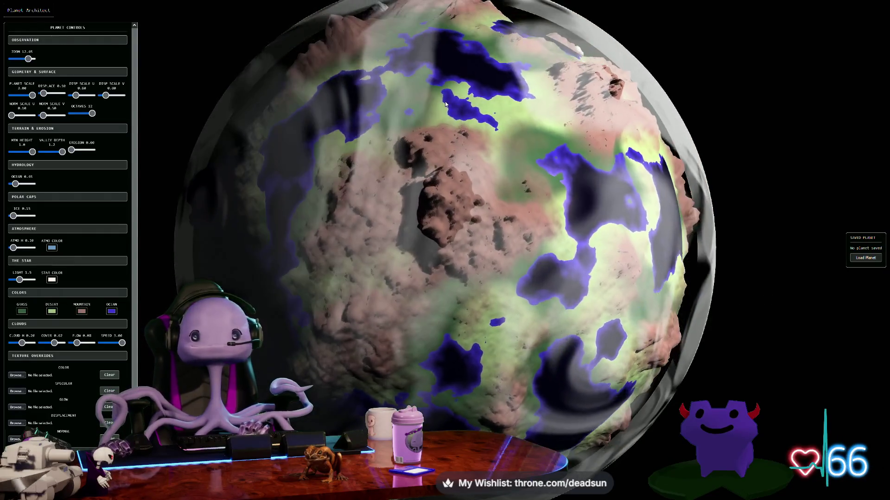
scroll(337, 162, down, 3)
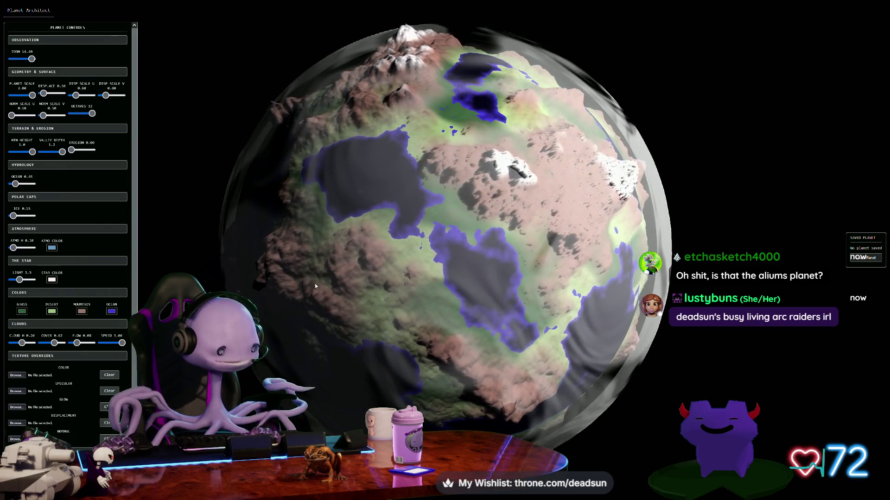
key(alt+Tab)
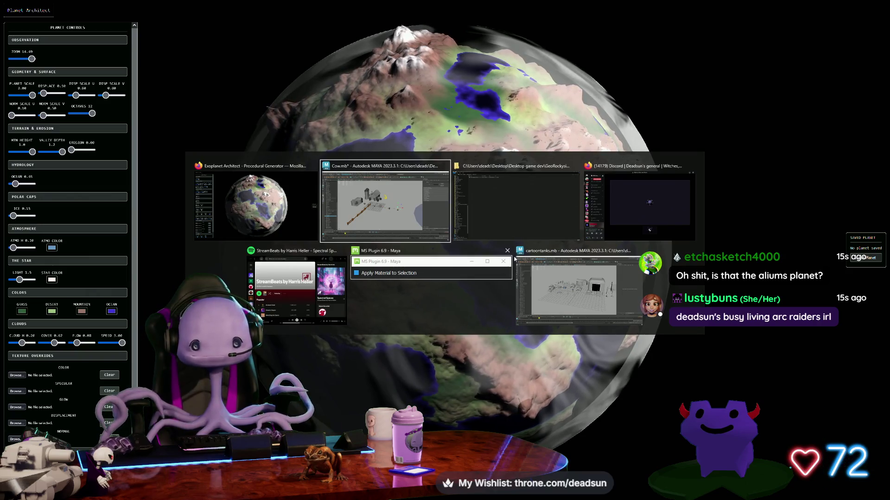
Close the MS Plugin window and return to cartoontanks.mb in Maya.
click(508, 251)
click(445, 315)
scroll(344, 290, up, 5)
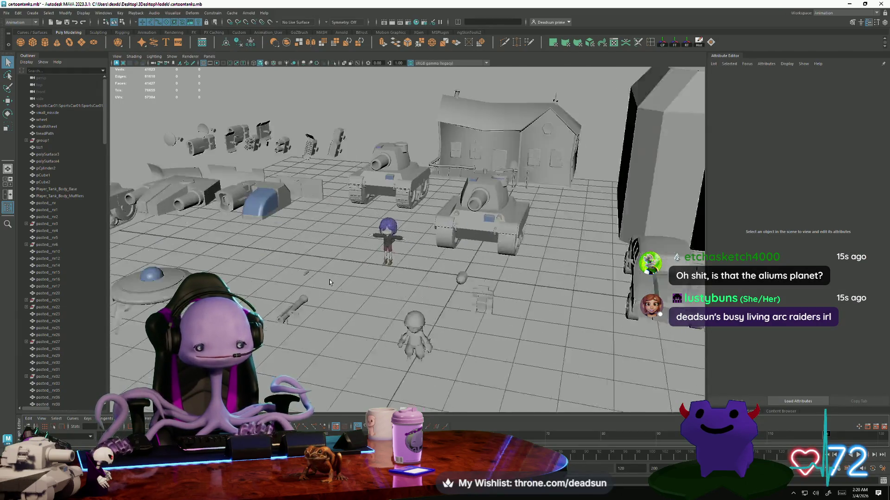
scroll(345, 290, down, 10)
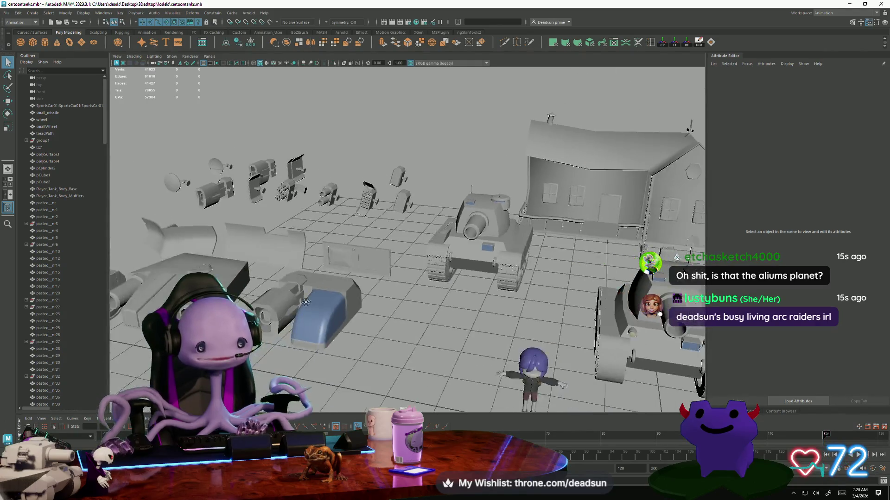
alt+middle_drag(336, 303, 321, 292)
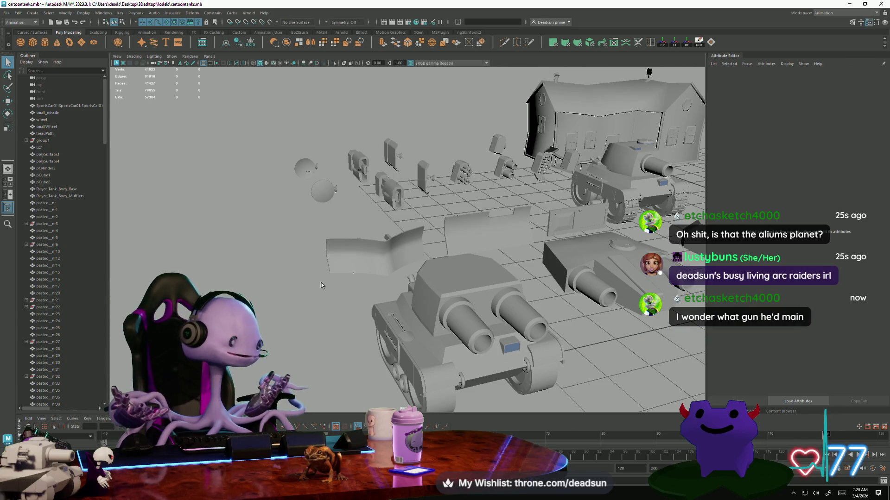
Tumble past the single-barrel tank and house porch toward the cars and garage.
mouse_move(431, 275)
alt+middle_down()
mouse_move(472, 294)
mouse_move(366, 293)
alt+middle_up()
scroll(366, 293, down, 2)
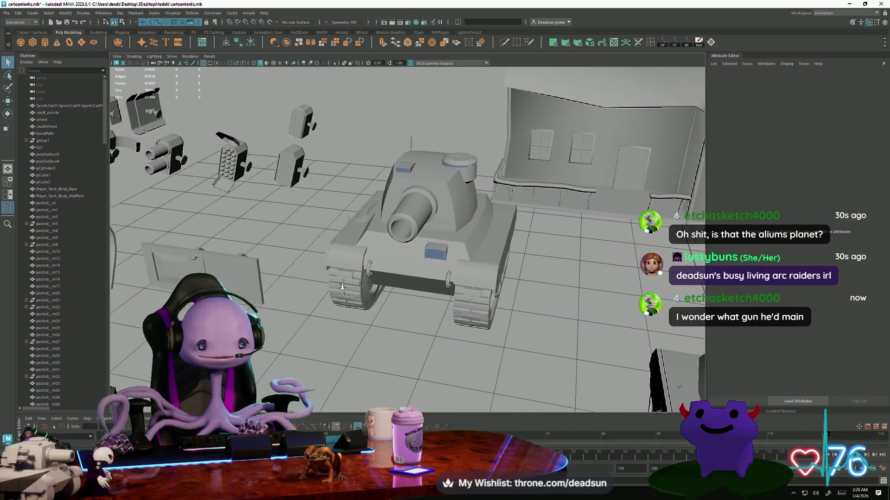
scroll(366, 293, up, 5)
mouse_move(366, 293)
alt+mouse_down()
mouse_move(337, 315)
mouse_move(347, 300)
mouse_move(410, 302)
alt+mouse_up()
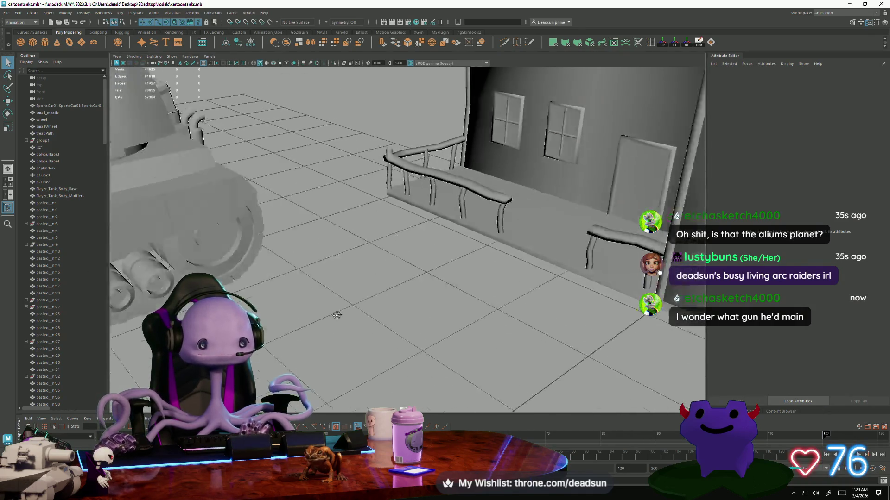
scroll(336, 316, down, 5)
mouse_move(410, 302)
alt+right_down()
mouse_move(452, 362)
mouse_move(366, 304)
mouse_move(403, 364)
mouse_move(311, 319)
alt+right_up()
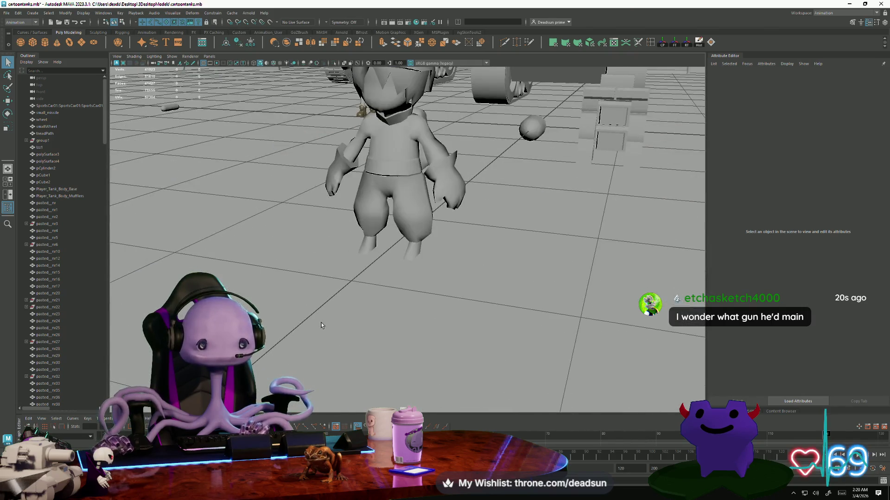
alt+drag(354, 327, 318, 334)
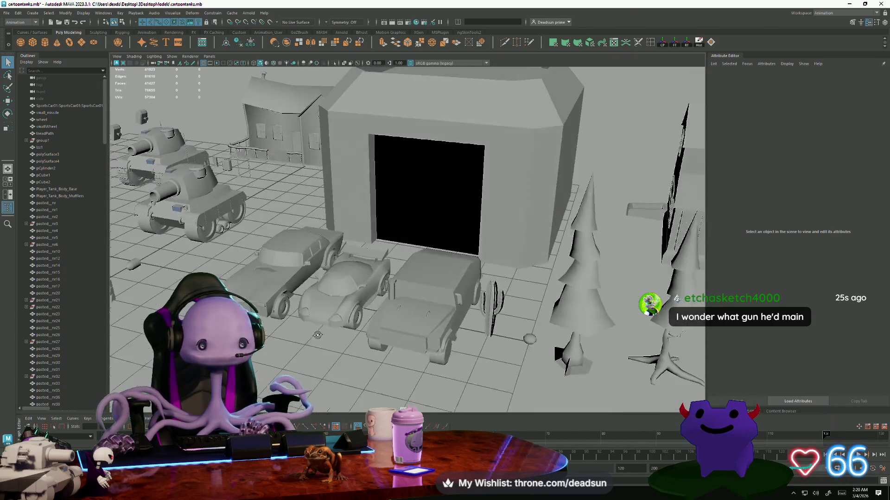
Frame the sports car with F and orbit around the cars.
click(326, 313)
key(f)
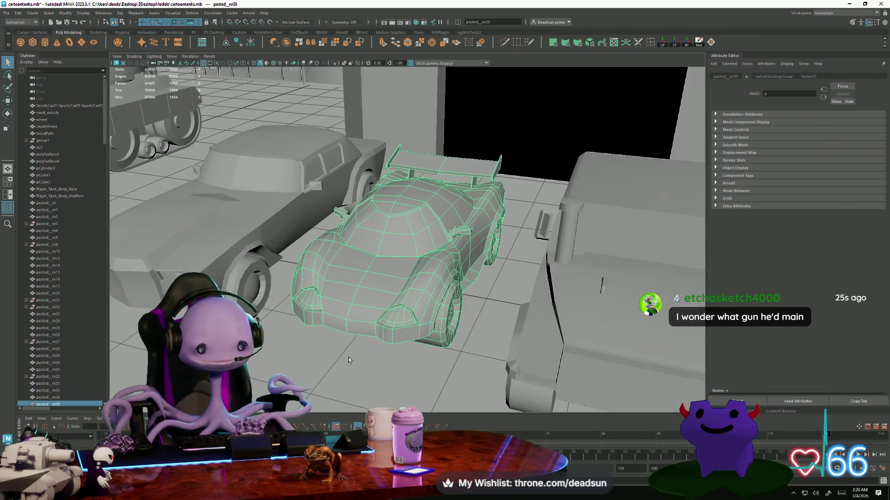
click(316, 373)
mouse_move(333, 357)
alt+mouse_down()
mouse_move(386, 369)
mouse_move(372, 377)
mouse_move(260, 324)
mouse_move(497, 385)
alt+mouse_up()
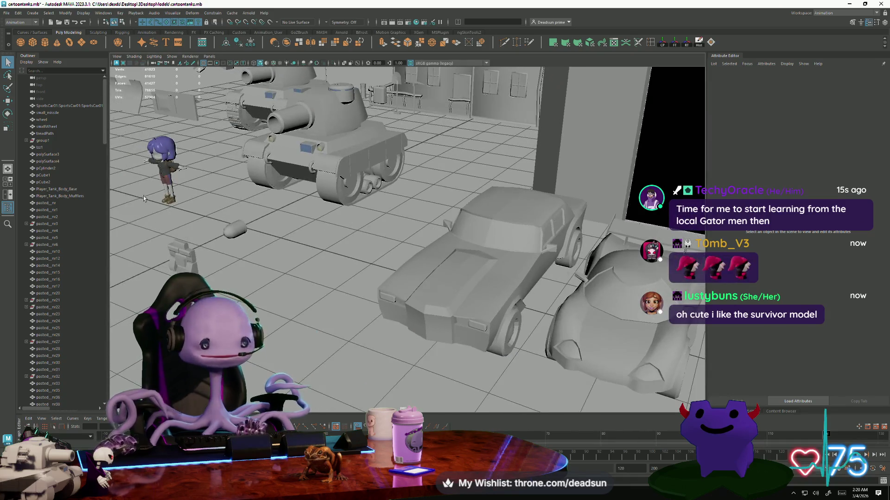
Frame the purple-haired character, move in close, and switch to textured display (6), testing lighting (7).
click(165, 176)
key(f)
click(354, 327)
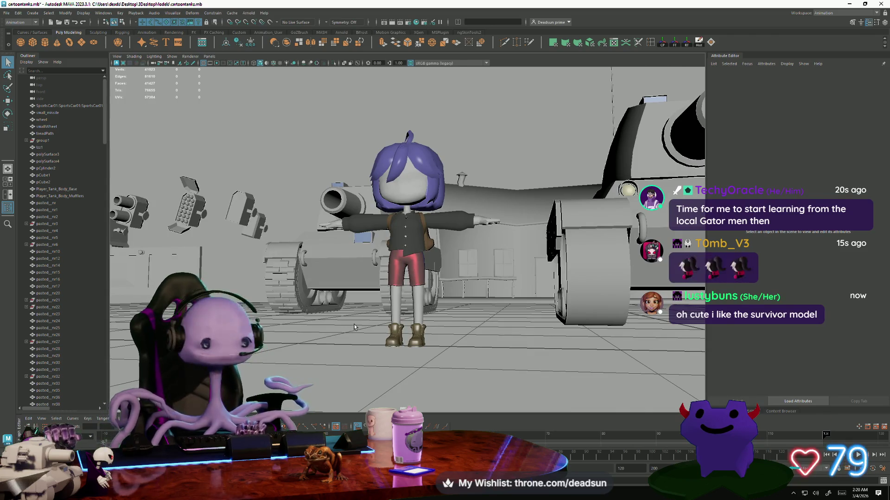
mouse_move(354, 327)
alt+mouse_down()
mouse_move(457, 302)
mouse_move(421, 302)
alt+mouse_up()
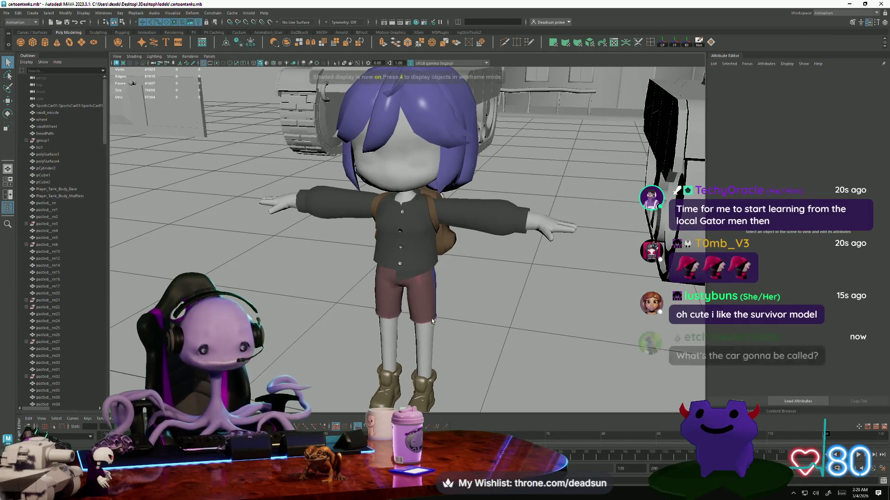
key(6)
key(7)
key(6)
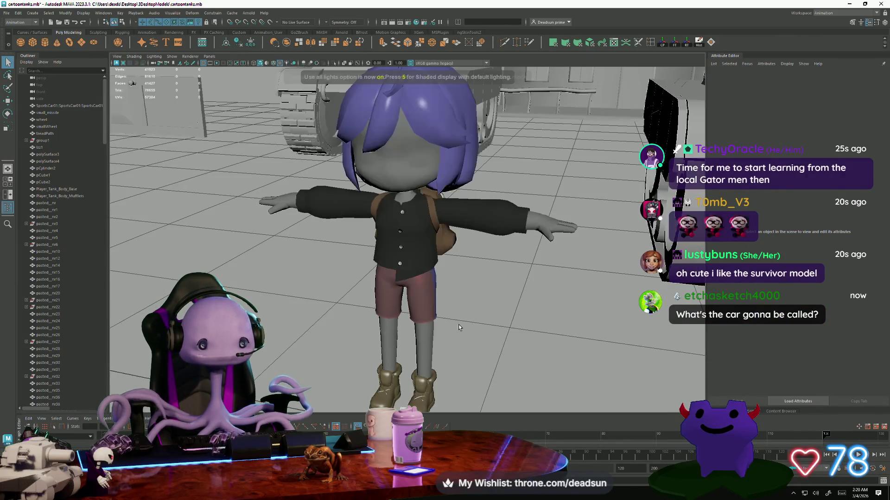
mouse_move(460, 323)
alt+mouse_down()
mouse_move(483, 322)
mouse_move(461, 306)
mouse_move(451, 318)
mouse_move(471, 312)
mouse_move(487, 285)
mouse_move(574, 321)
mouse_move(453, 321)
alt+mouse_up()
click(410, 258)
mouse_move(410, 258)
alt+right_down()
mouse_move(441, 299)
mouse_move(529, 332)
mouse_move(473, 351)
alt+right_up()
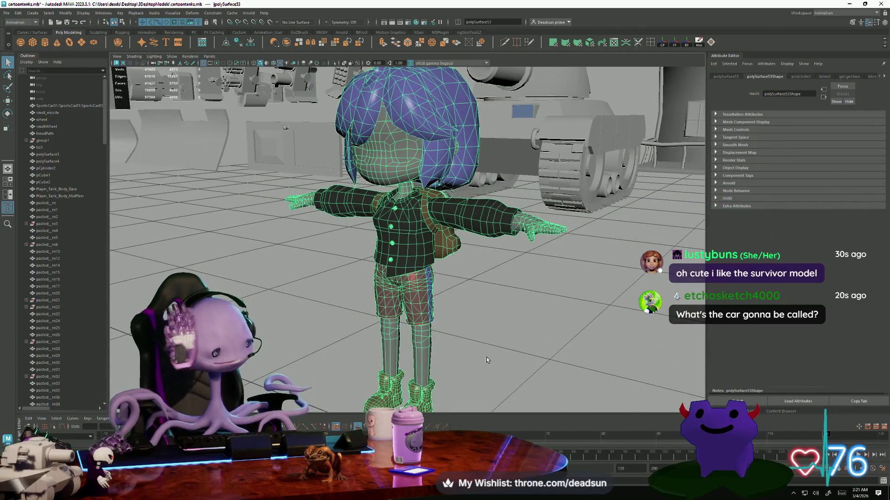
mouse_move(494, 329)
alt+mouse_down()
mouse_move(456, 307)
mouse_move(629, 318)
mouse_move(516, 322)
alt+mouse_up()
mouse_move(516, 322)
alt+right_down()
mouse_move(517, 364)
mouse_move(422, 337)
alt+right_up()
click(518, 364)
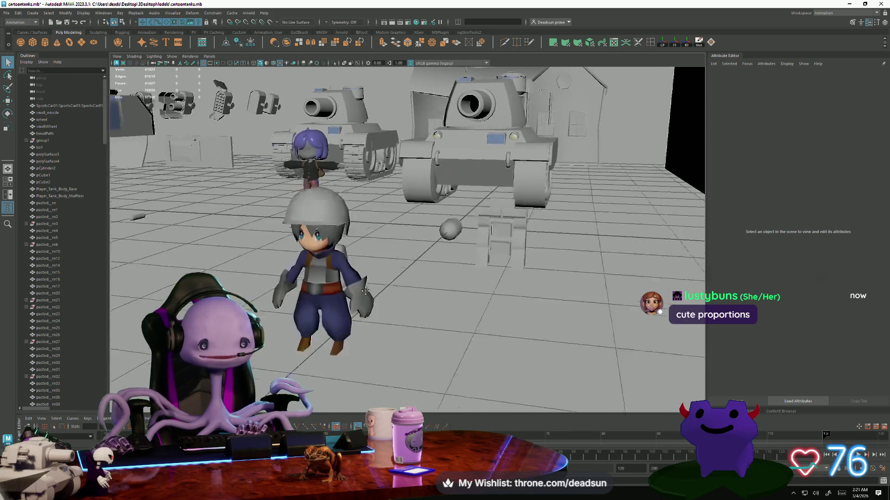
alt+right_drag(406, 338, 474, 314)
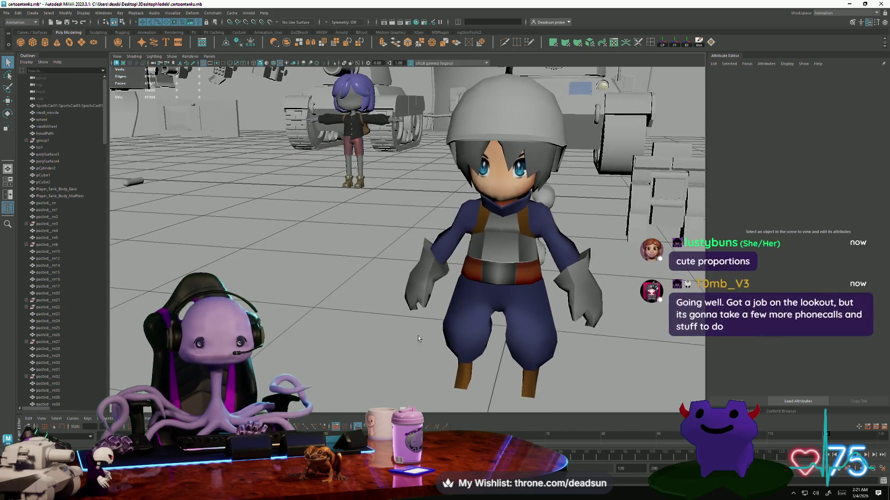
click(473, 314)
key(f)
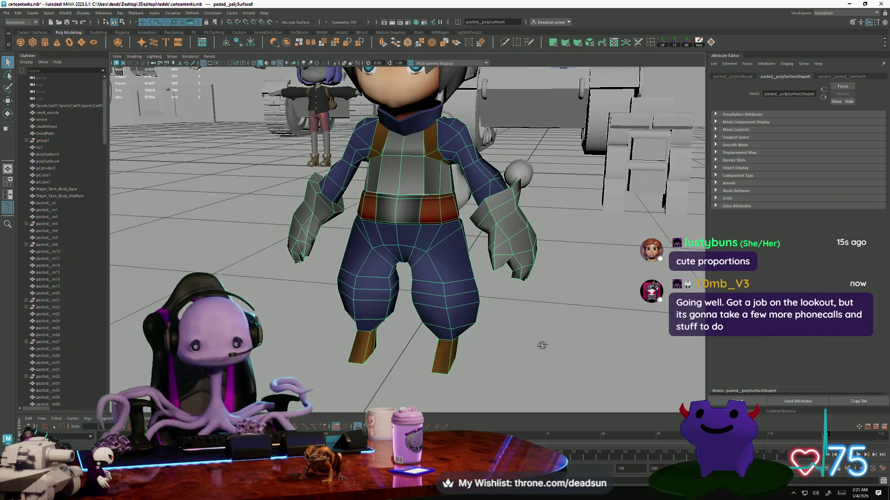
alt+drag(542, 345, 533, 340)
alt+right_drag(533, 340, 500, 325)
mouse_move(501, 324)
alt+mouse_down()
mouse_move(491, 296)
mouse_move(405, 305)
mouse_move(440, 329)
mouse_move(463, 331)
alt+mouse_up()
click(485, 321)
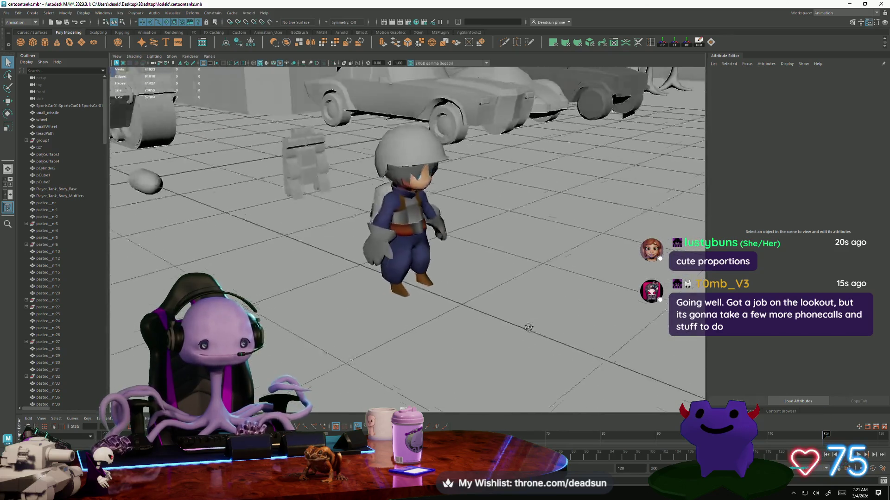
alt+drag(530, 327, 599, 370)
alt+drag(383, 284, 266, 156)
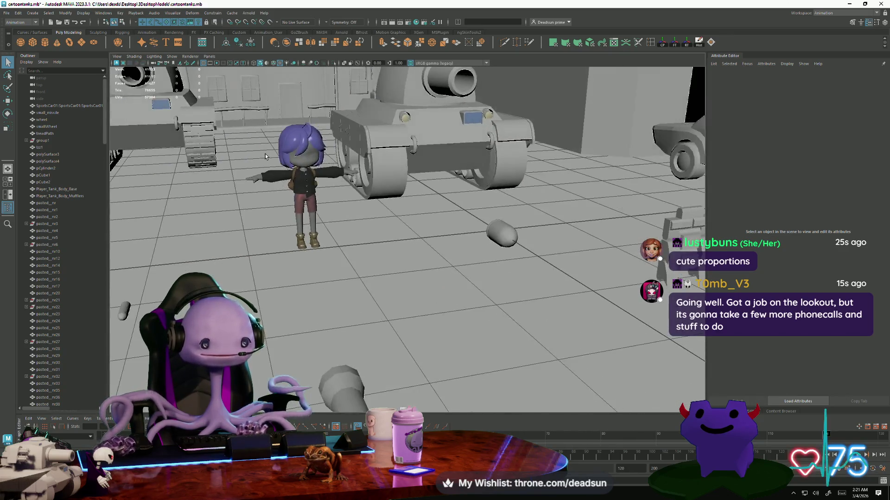
click(304, 175)
scroll(304, 175, down, 6)
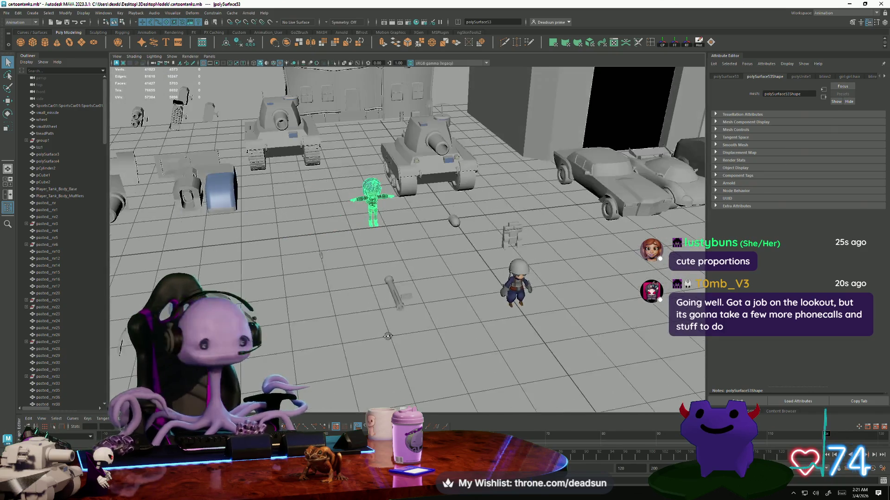
Deselect the character and view the scene from overhead, closing in on the garage and cars.
click(455, 388)
mouse_move(454, 388)
alt+mouse_down()
mouse_move(443, 220)
mouse_move(417, 250)
mouse_move(381, 367)
alt+mouse_up()
scroll(431, 200, down, 3)
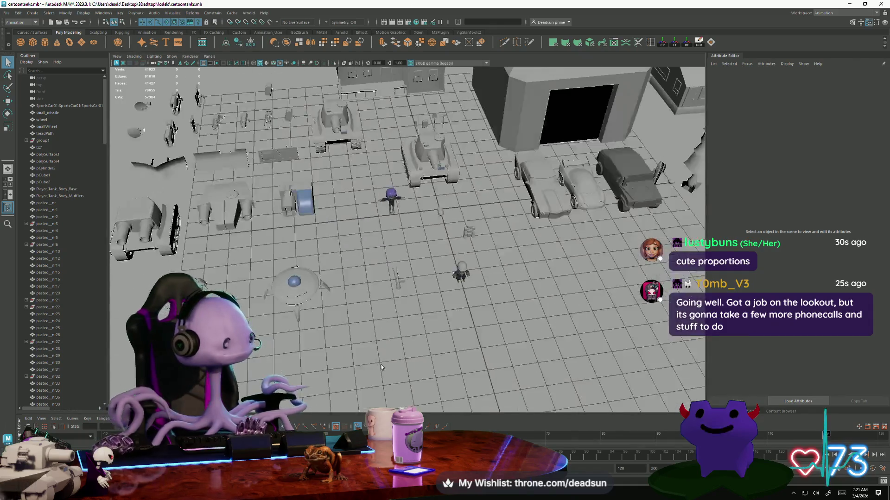
scroll(381, 367, up, 5)
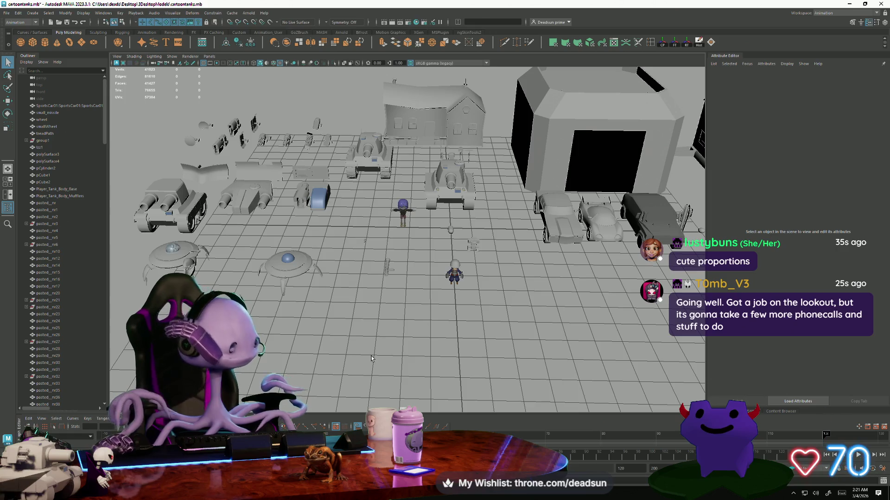
scroll(371, 358, up, 5)
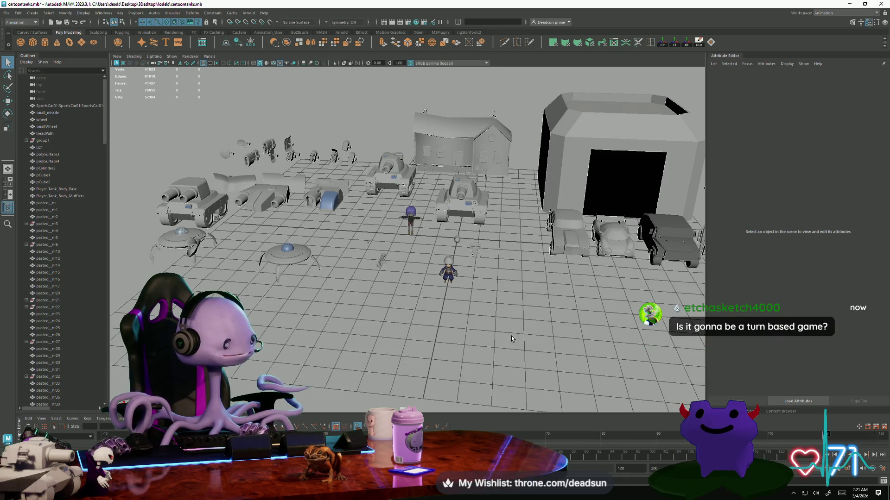
mouse_move(510, 336)
alt+mouse_down()
mouse_move(504, 350)
mouse_move(512, 358)
mouse_move(391, 341)
mouse_move(500, 353)
mouse_move(413, 345)
mouse_move(388, 304)
alt+mouse_up()
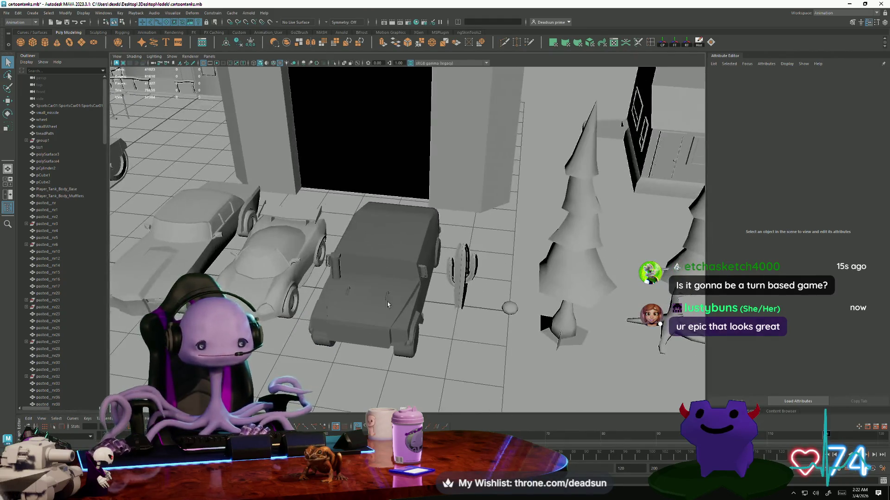
Select the jeep, inspect it from a low angle beside it, then deselect it.
click(396, 332)
mouse_move(396, 351)
alt+mouse_down()
mouse_move(334, 342)
mouse_move(385, 369)
alt+mouse_up()
click(392, 352)
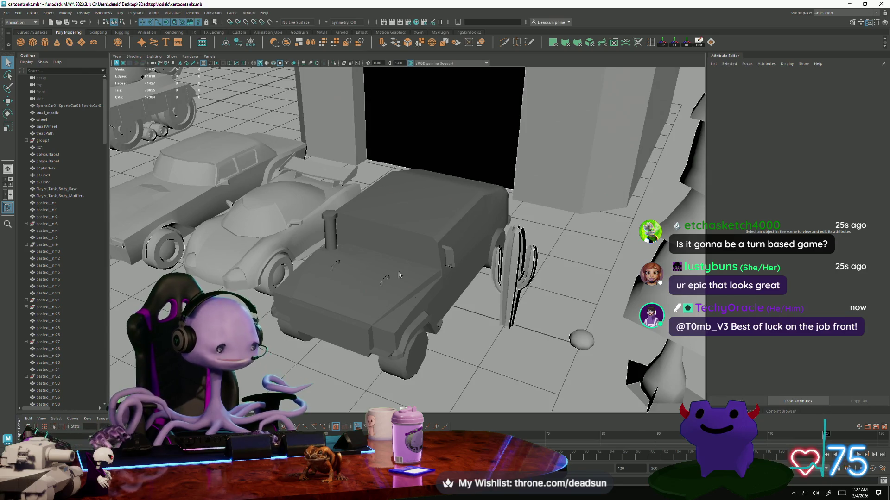
scroll(496, 281, up, 8)
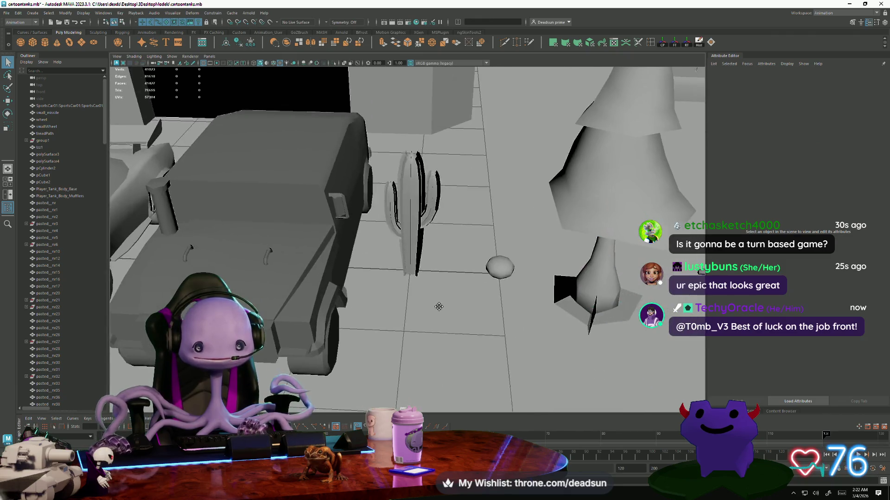
scroll(439, 307, down, 10)
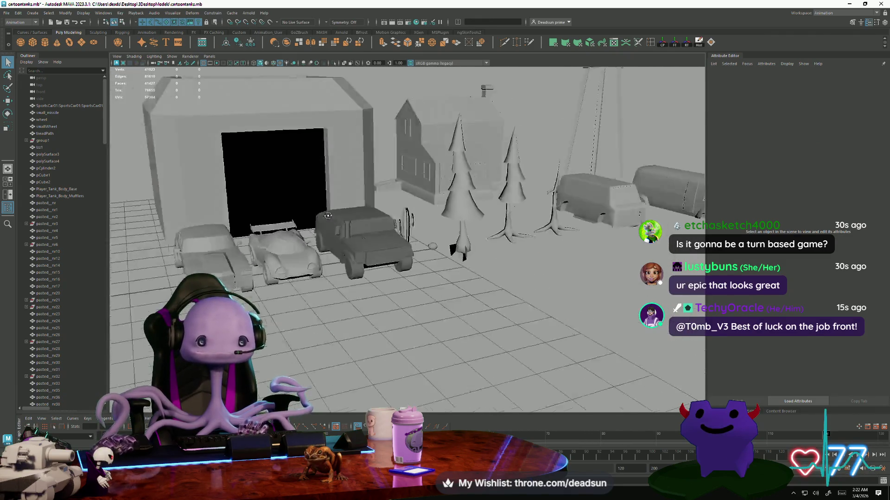
Orbit higher over the garage, then turn toward the tanks and UFO for a high-angle overview.
alt+drag(327, 216, 342, 262)
scroll(342, 262, down, 10)
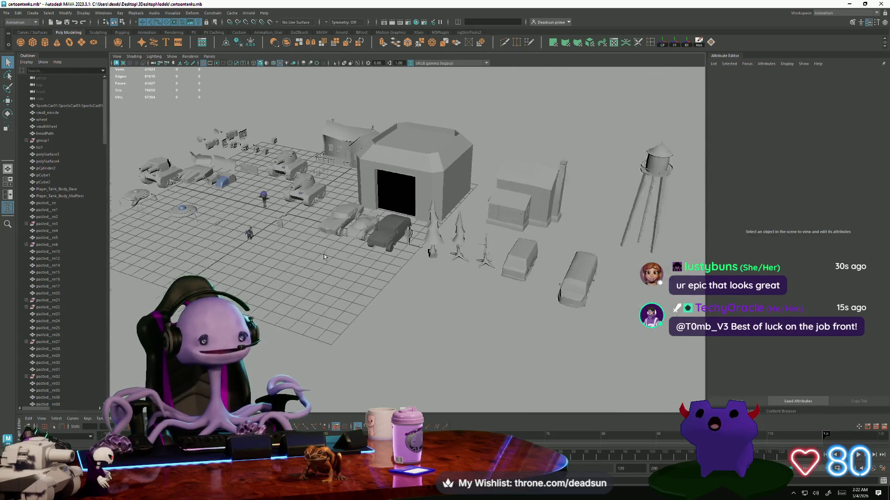
alt+drag(275, 292, 314, 288)
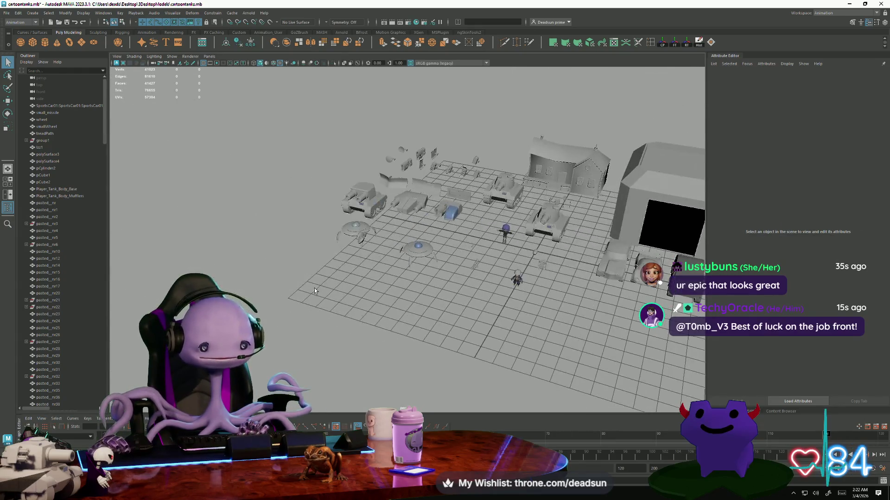
scroll(314, 287, up, 10)
scroll(354, 331, down, 5)
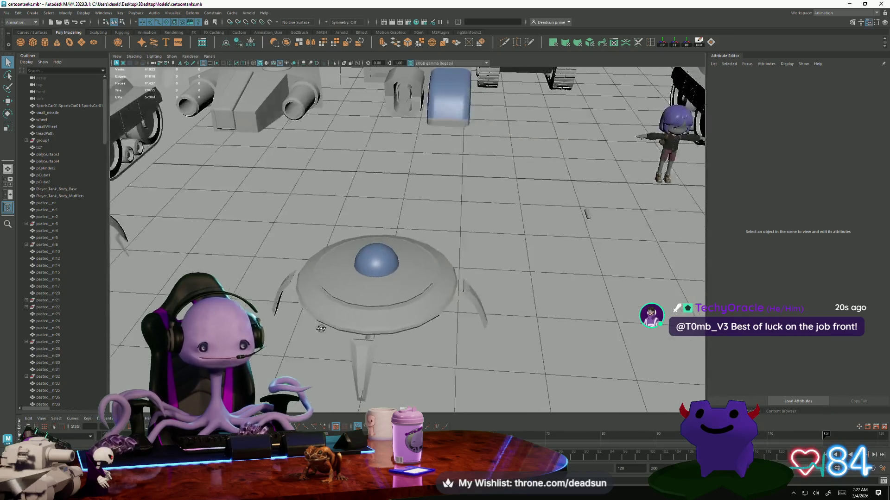
scroll(206, 202, down, 5)
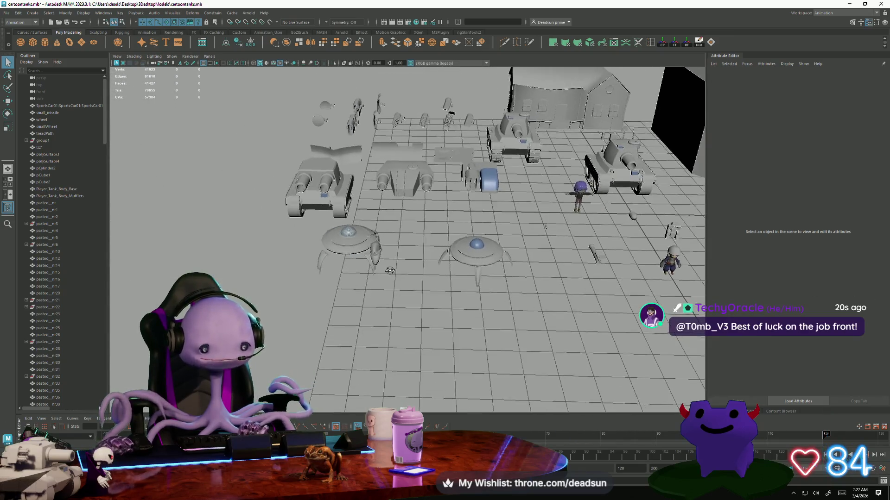
alt+drag(206, 203, 356, 281)
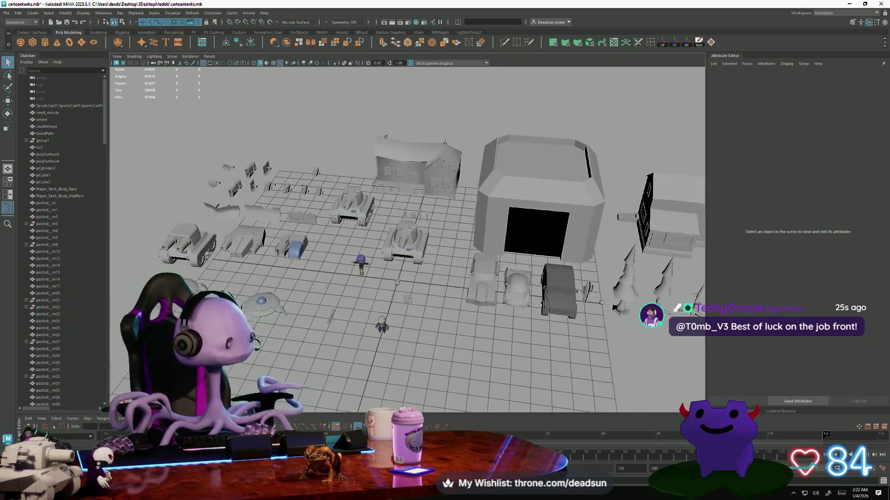
Switch to the Cow.mb Maya scene and orbit to a lower angle on the farm animals.
key(alt+Tab)
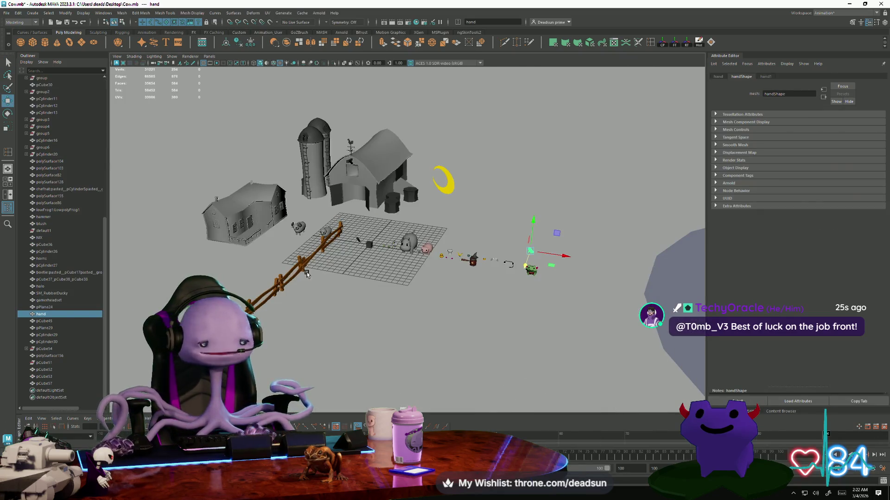
alt+drag(306, 274, 352, 296)
scroll(371, 301, up, 6)
scroll(388, 308, down, 8)
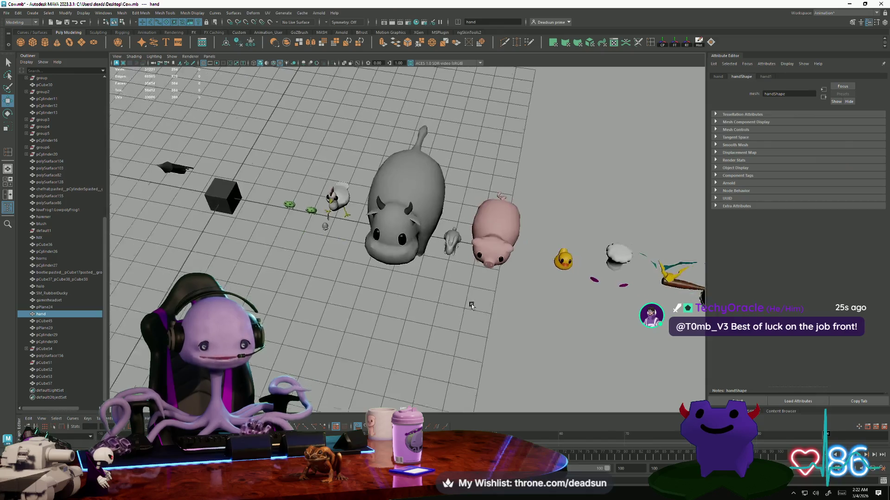
scroll(371, 301, up, 8)
Bring the view to ground level facing the cow and pig, select the cow, and pan across them.
mouse_move(371, 301)
alt+mouse_down()
mouse_move(333, 278)
mouse_move(301, 296)
mouse_move(704, 227)
mouse_move(242, 303)
mouse_move(362, 283)
mouse_move(416, 287)
mouse_move(385, 263)
alt+mouse_up()
scroll(301, 297, down, 4)
scroll(276, 303, up, 3)
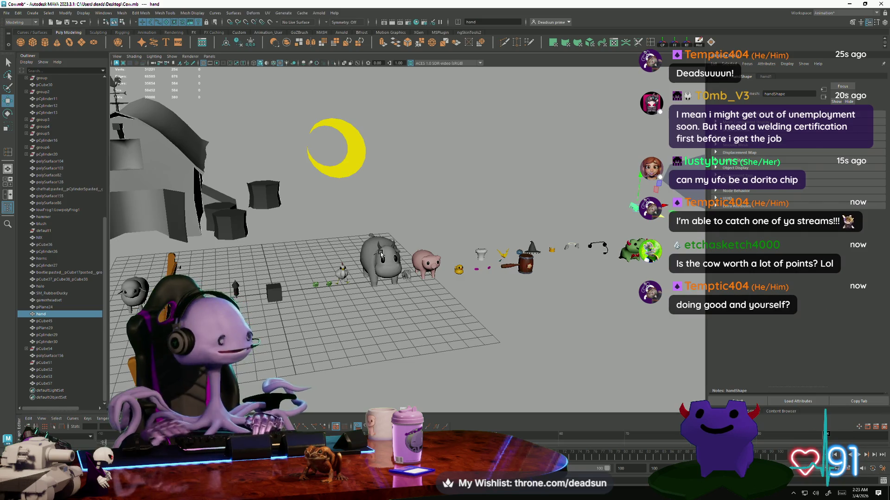
scroll(451, 335, up, 5)
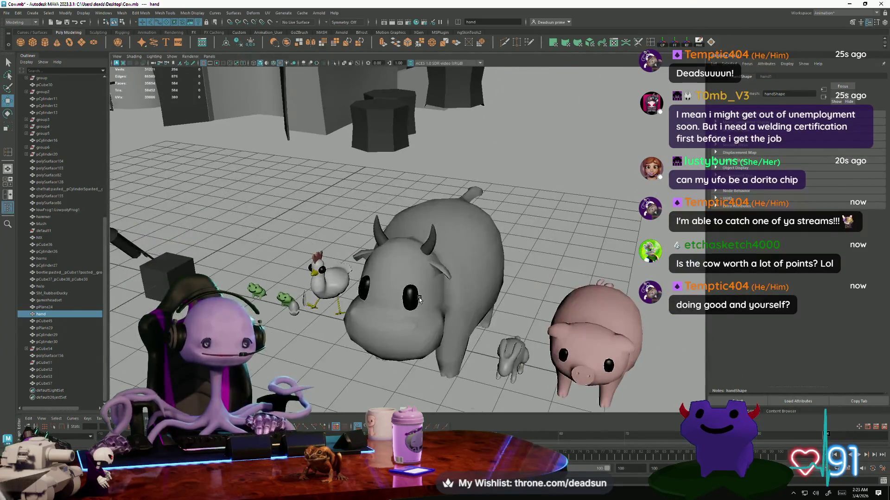
click(421, 336)
alt+middle_drag(421, 335, 332, 183)
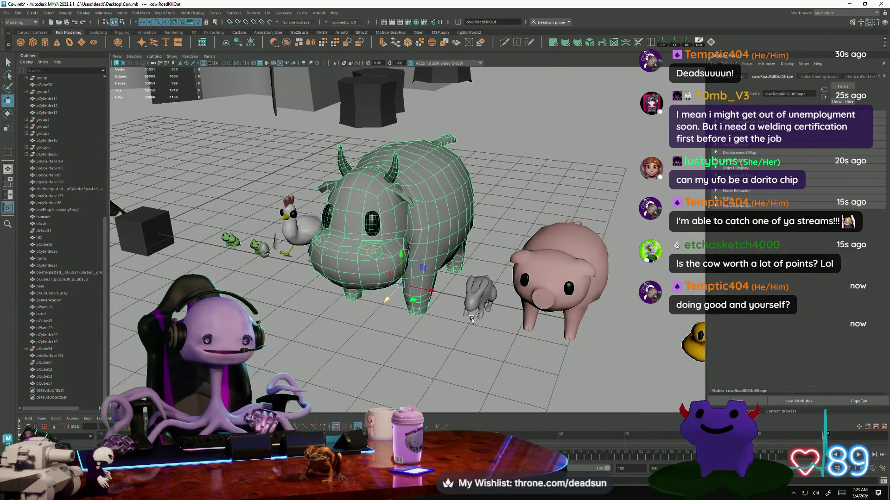
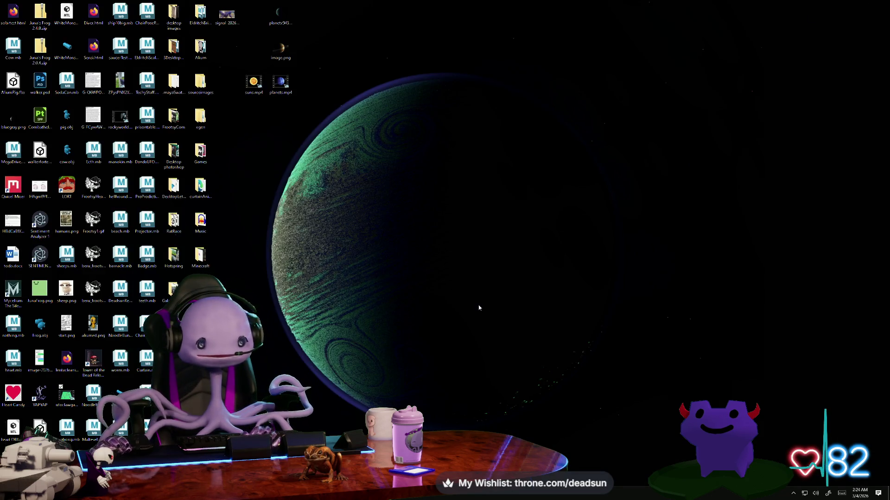
Switch to the Cow.mb farm scene and orbit in close to select the rubber duck.
key(alt+Tab)
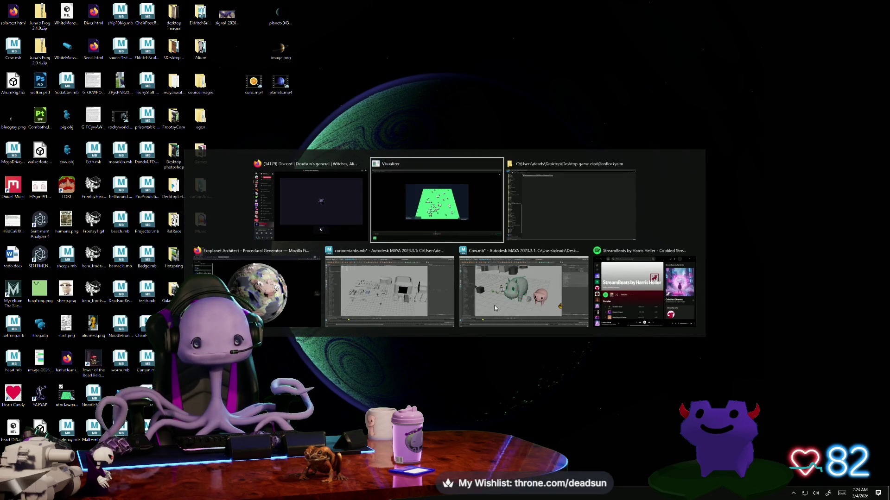
click(493, 308)
mouse_move(494, 308)
alt+mouse_down()
mouse_move(239, 219)
mouse_move(477, 323)
alt+mouse_up()
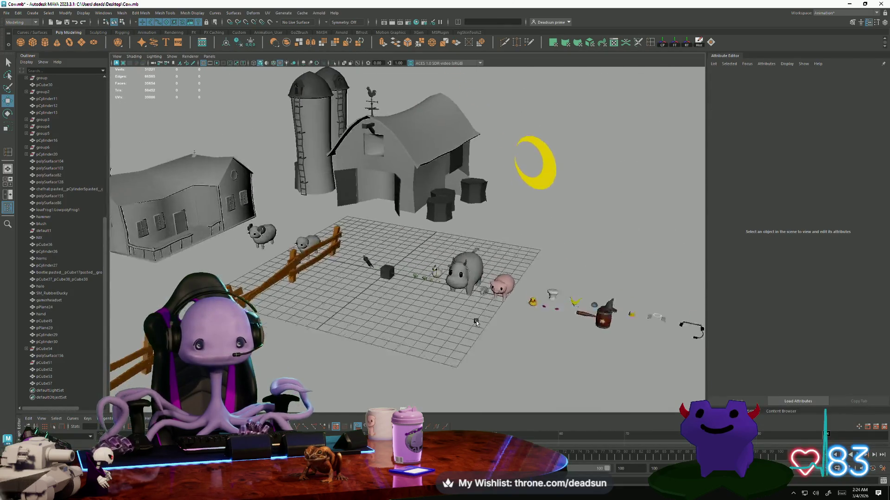
alt+right_drag(477, 323, 504, 332)
click(477, 298)
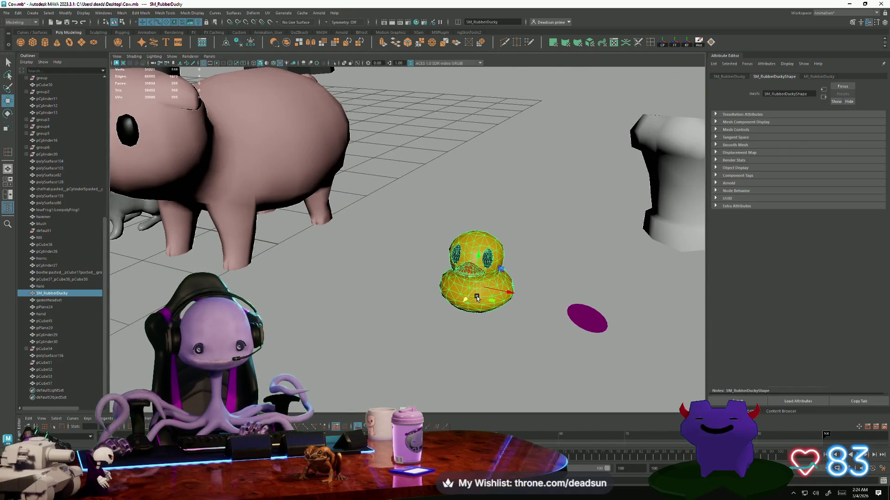
Deselect the duck, pull back to the whole farm, and switch to the game clip window.
click(467, 361)
scroll(467, 361, down, 5)
mouse_move(467, 361)
alt+mouse_down()
mouse_move(312, 237)
mouse_move(352, 349)
mouse_move(313, 352)
mouse_move(310, 338)
alt+mouse_up()
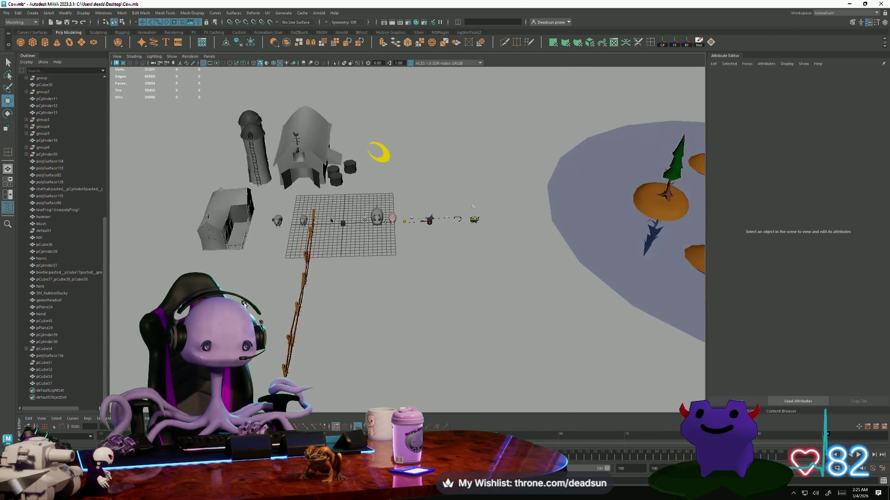
key(alt+Tab)
key(alt+Tab)
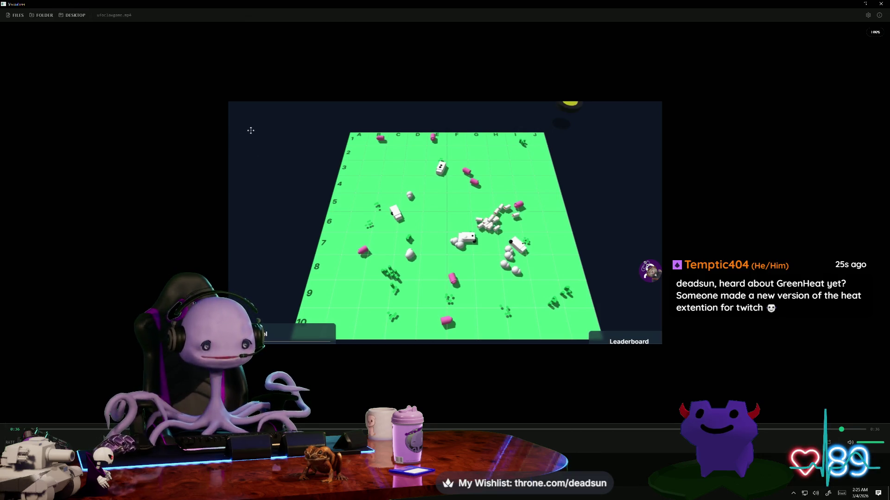
Restore the media player to a smaller window sitting over the Maya scene.
scroll(278, 173, up, 2)
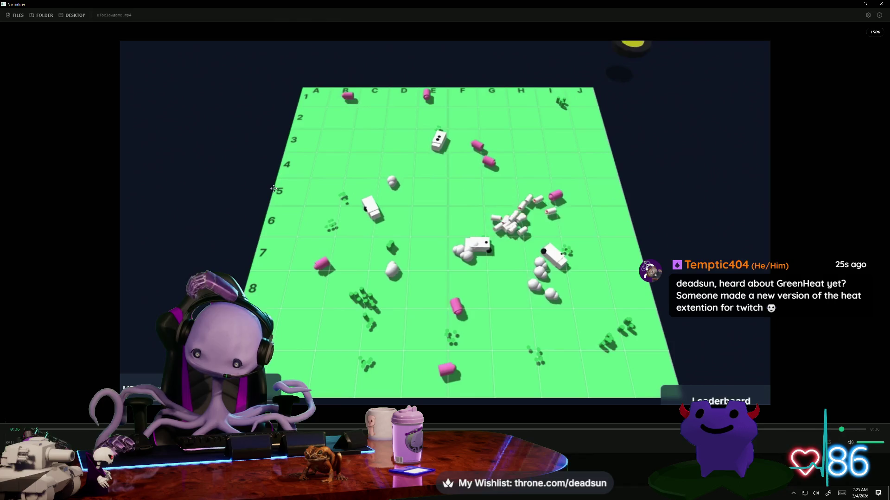
scroll(278, 187, down, 3)
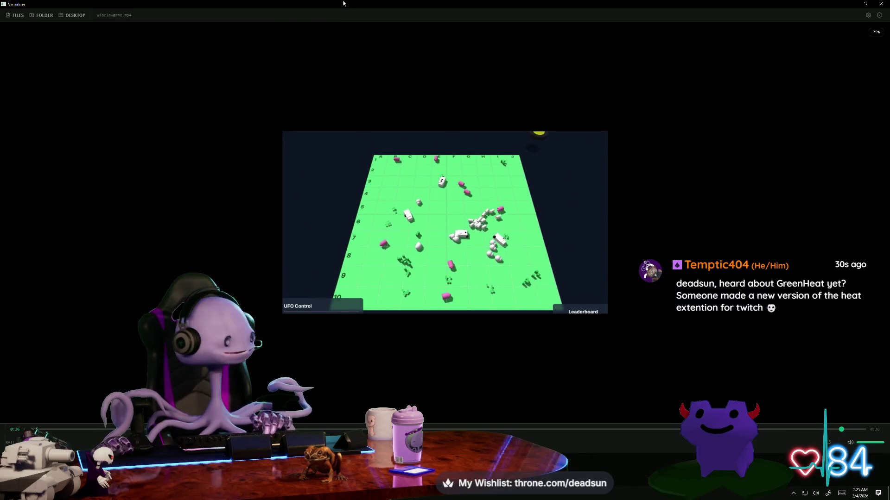
mouse_move(344, 4)
mouse_down()
mouse_move(269, 241)
mouse_move(375, 238)
mouse_move(333, 175)
mouse_up()
Scroll through the UFO game clip to replay it from the animal-crowded grid.
scroll(333, 176, up, 3)
scroll(360, 179, down, 6)
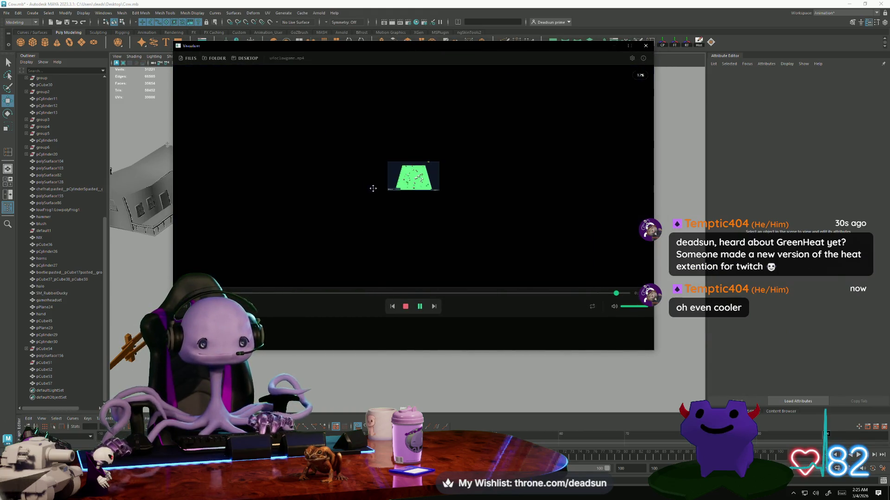
scroll(394, 198, up, 3)
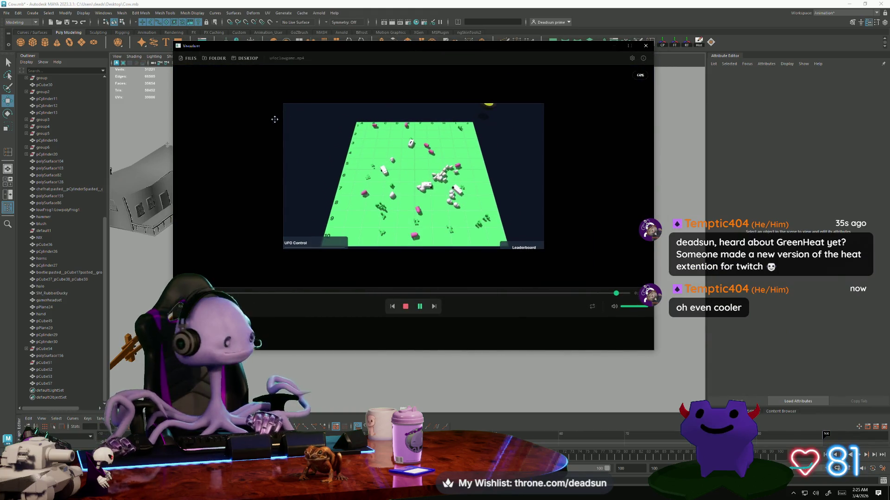
scroll(340, 151, down, 3)
scroll(355, 169, up, 3)
scroll(352, 179, down, 3)
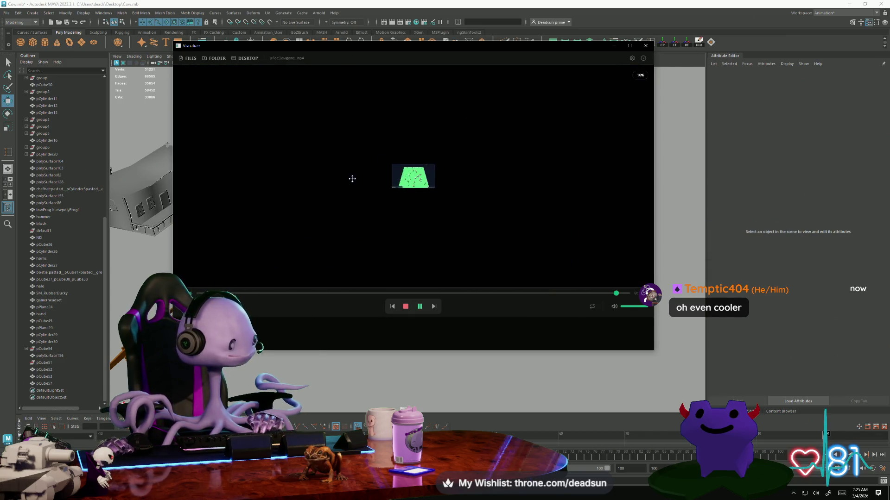
scroll(352, 179, up, 3)
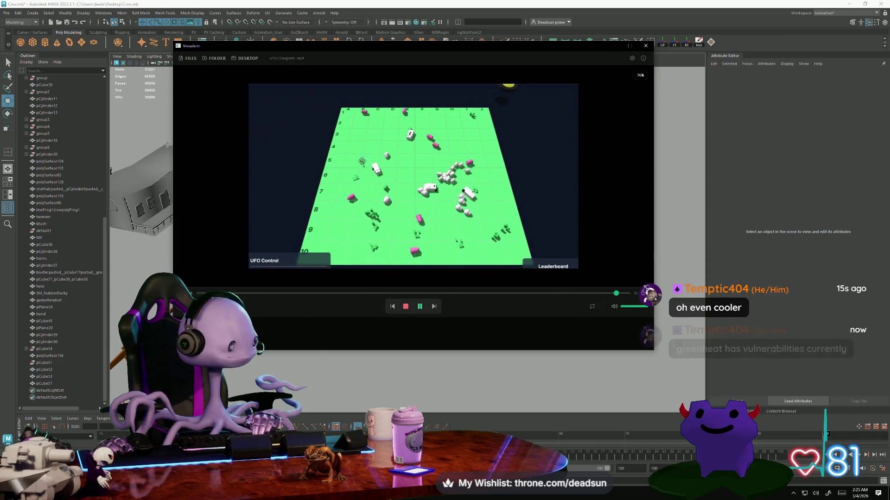
scroll(361, 163, up, 2)
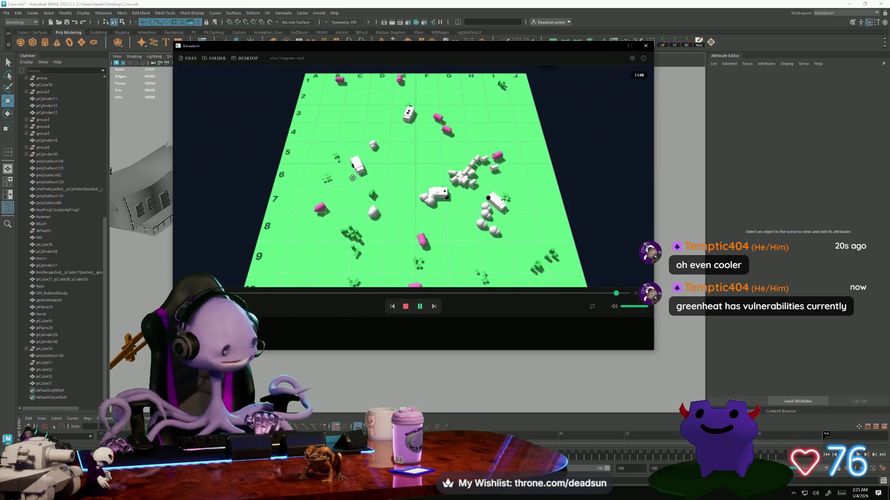
scroll(353, 168, down, 3)
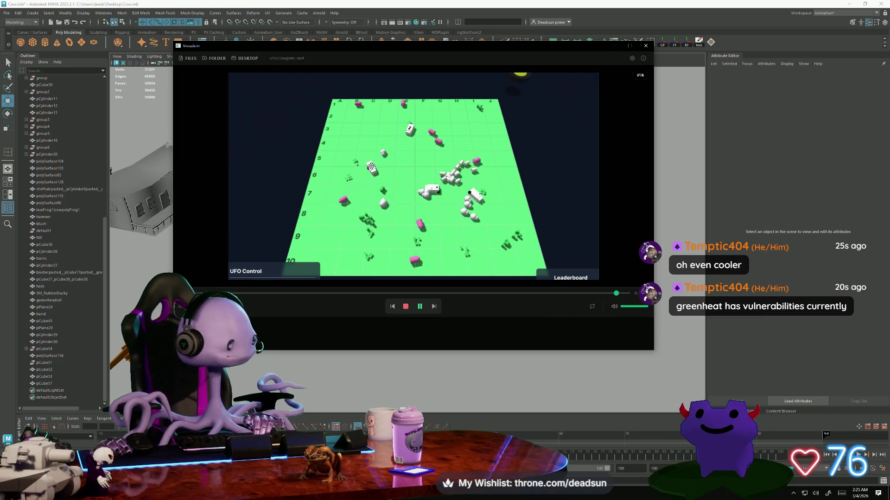
scroll(369, 168, up, 2)
scroll(366, 165, down, 4)
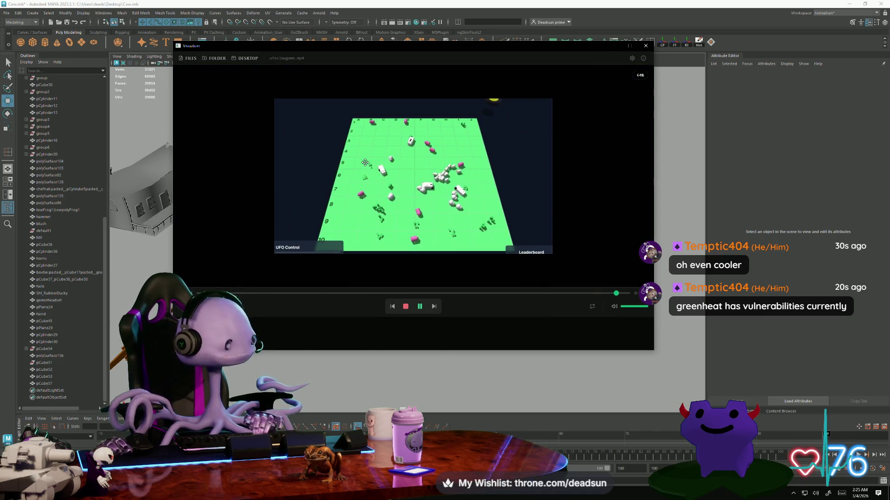
scroll(366, 163, up, 2)
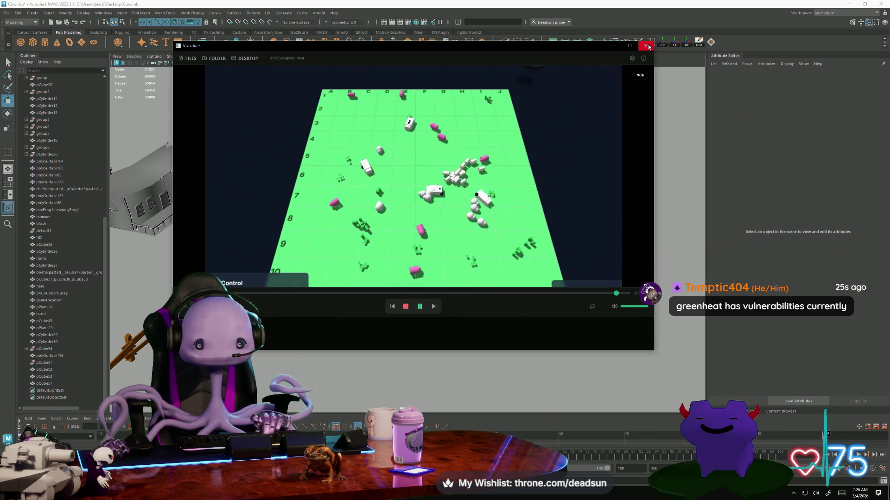
scroll(467, 134, down, 2)
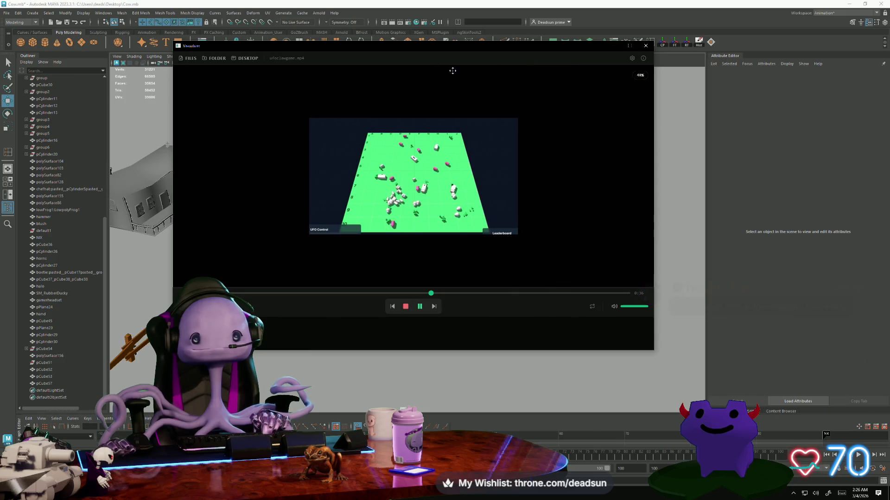
Close the game clip player to reveal the Cow.mb scene, then switch to Tentacle.
click(646, 47)
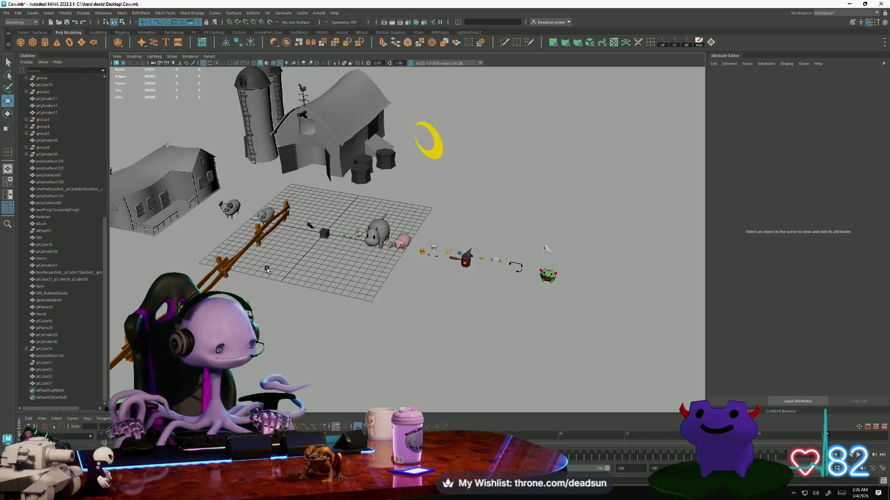
key(alt+Tab)
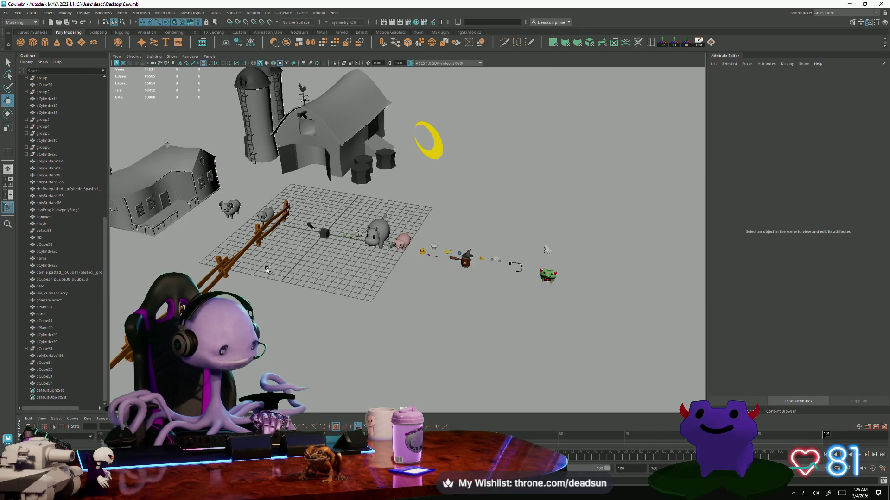
Bring the Tentacle dashboard forward and nudge its window slightly right and down.
key(alt+Tab)
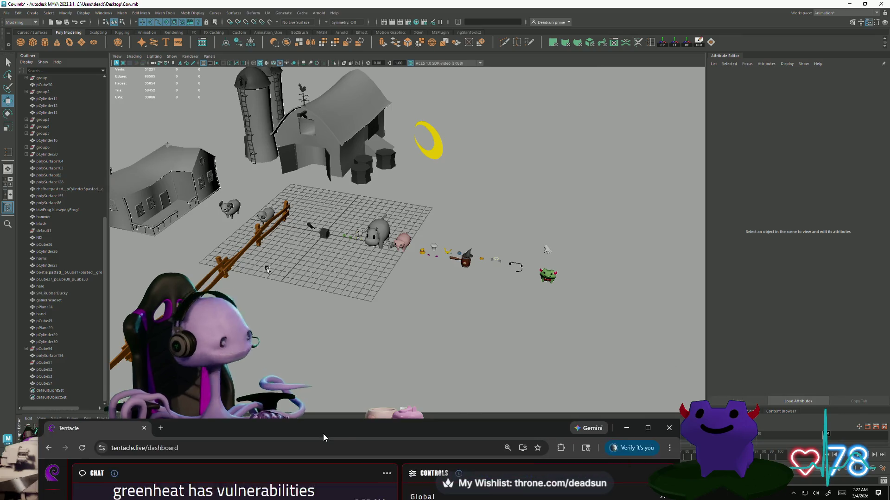
scroll(589, 373, up, 1)
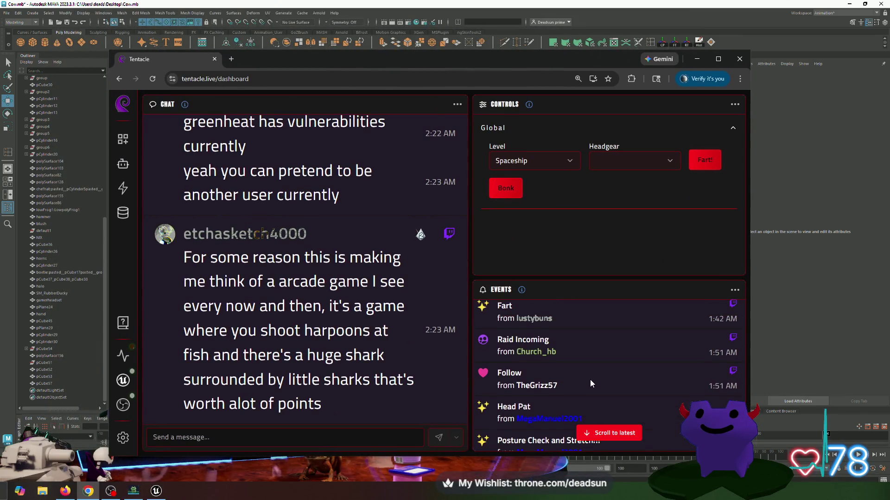
scroll(570, 367, down, 1)
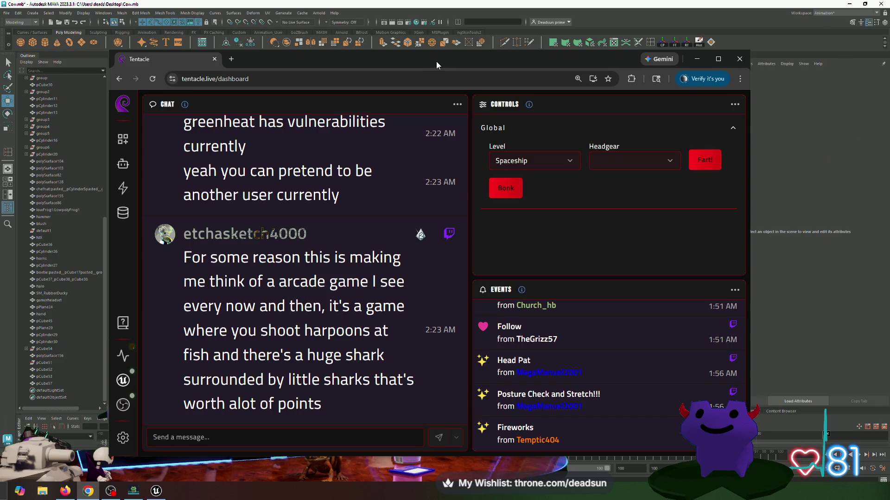
mouse_move(436, 61)
mouse_down()
mouse_move(450, 72)
mouse_move(478, 68)
mouse_up()
Glance at the Maya scene, then move the dashboard window up and to the right.
key(alt+Tab)
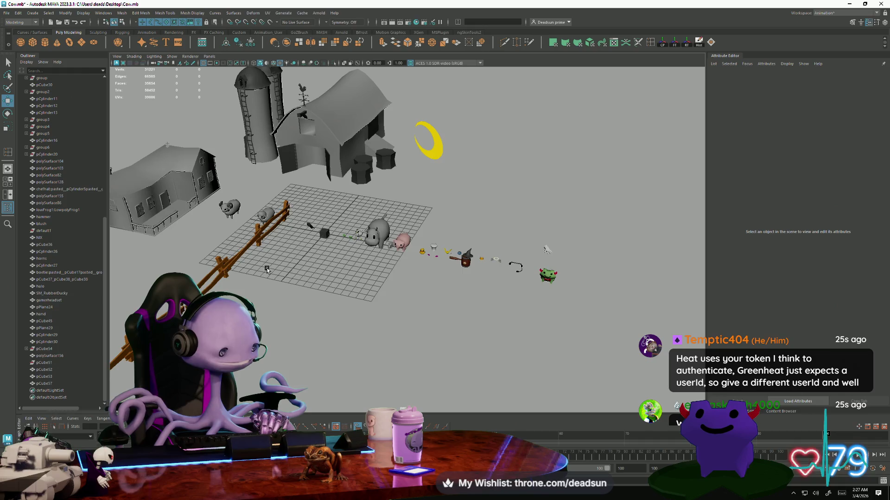
key(alt+Tab)
mouse_move(371, 157)
mouse_down()
mouse_move(467, 139)
mouse_move(506, 59)
mouse_up()
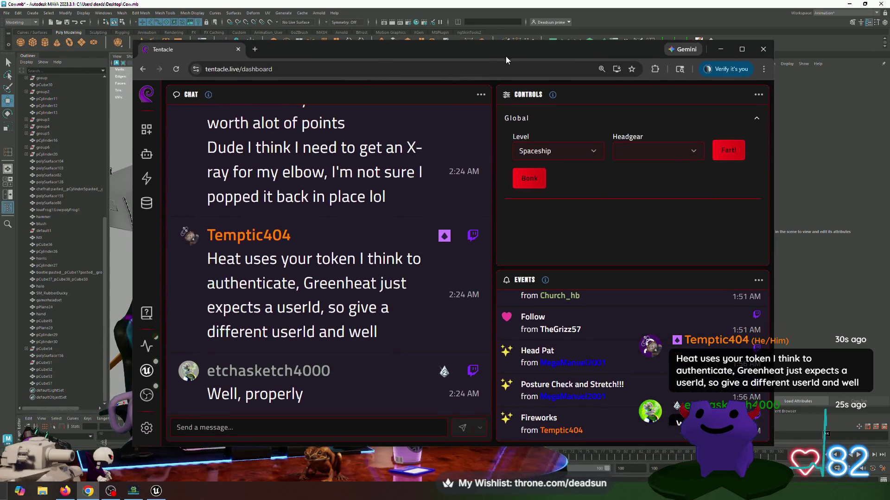
Open Viewer Properties, check the Outsiders collection settings, and return to its properties list.
click(146, 206)
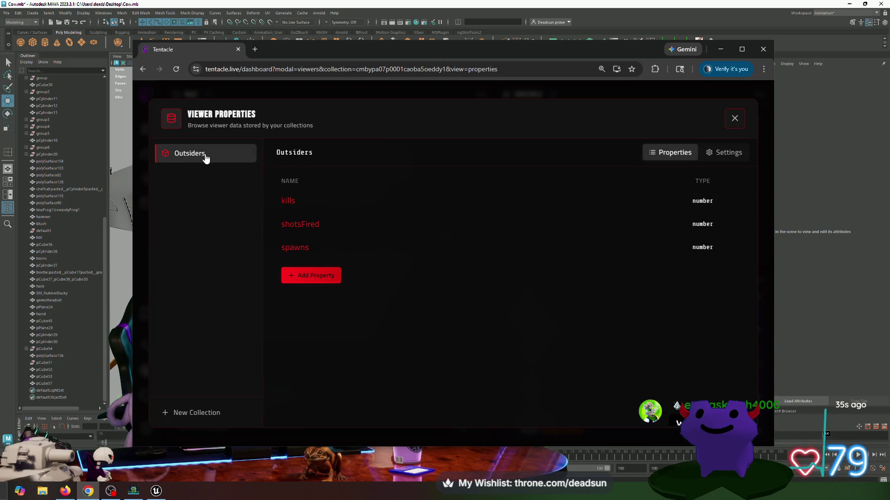
click(725, 160)
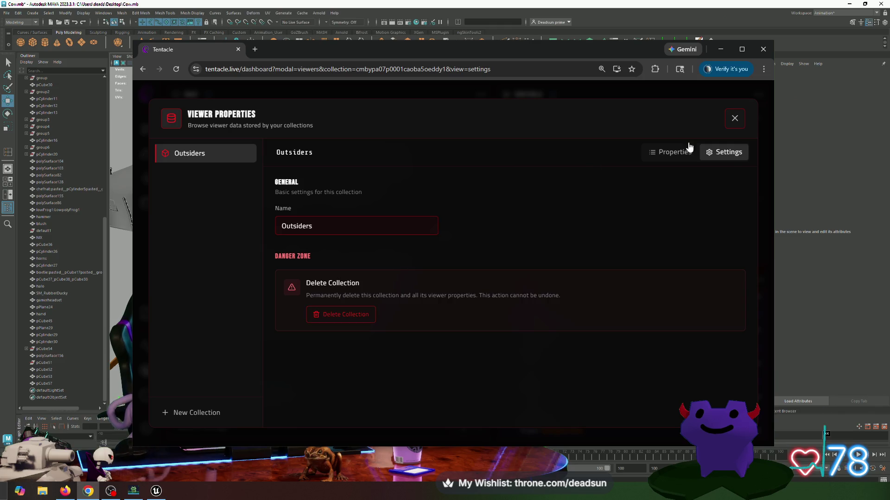
click(674, 154)
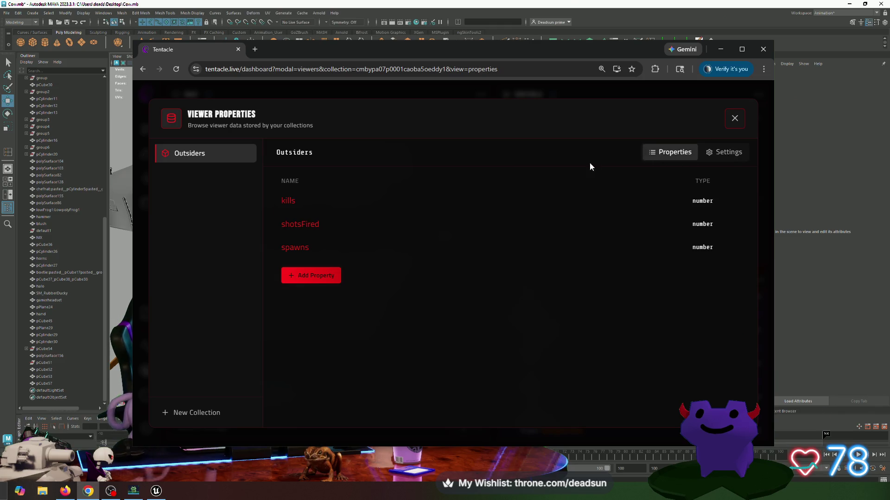
Review the Outsiders per-viewer kills leaderboard.
click(290, 202)
scroll(329, 230, down, 5)
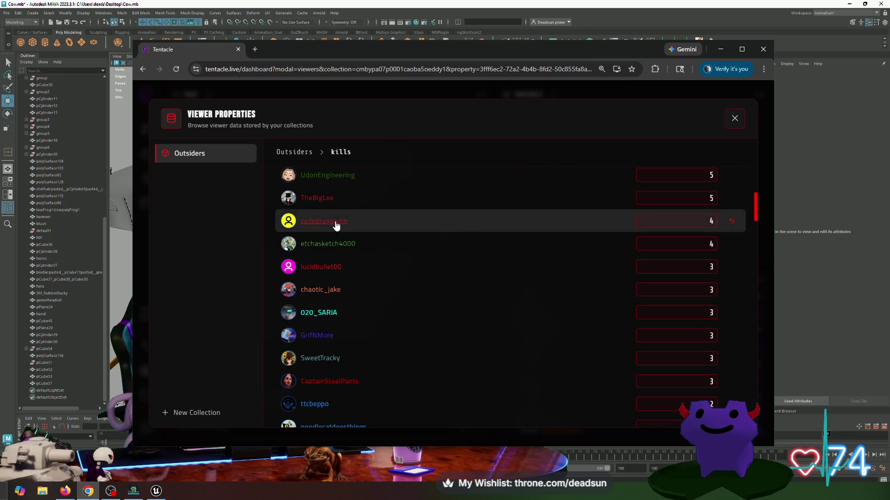
scroll(337, 225, up, 4)
scroll(349, 224, up, 1)
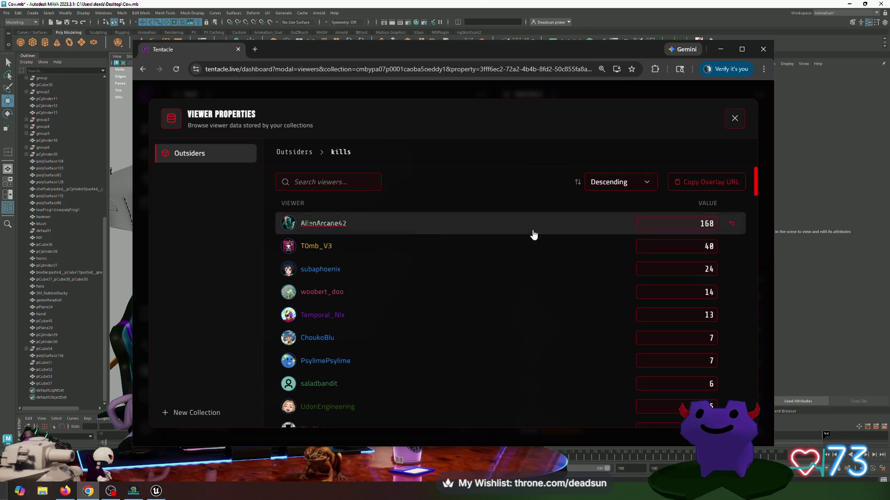
scroll(506, 331, down, 3)
scroll(507, 332, up, 3)
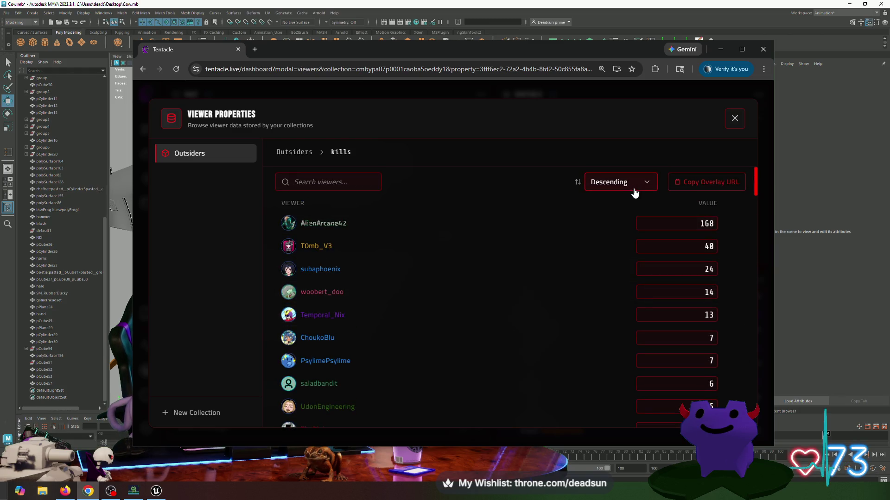
scroll(629, 295, down, 10)
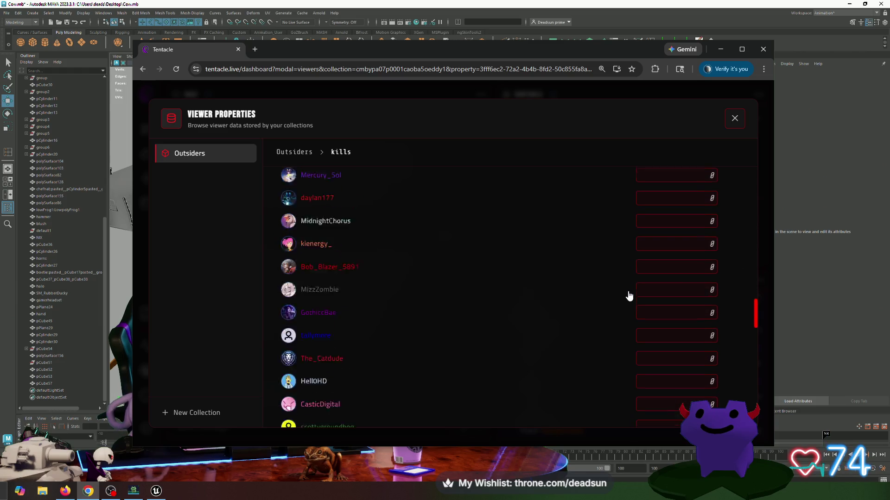
scroll(629, 296, down, 5)
scroll(629, 301, down, 5)
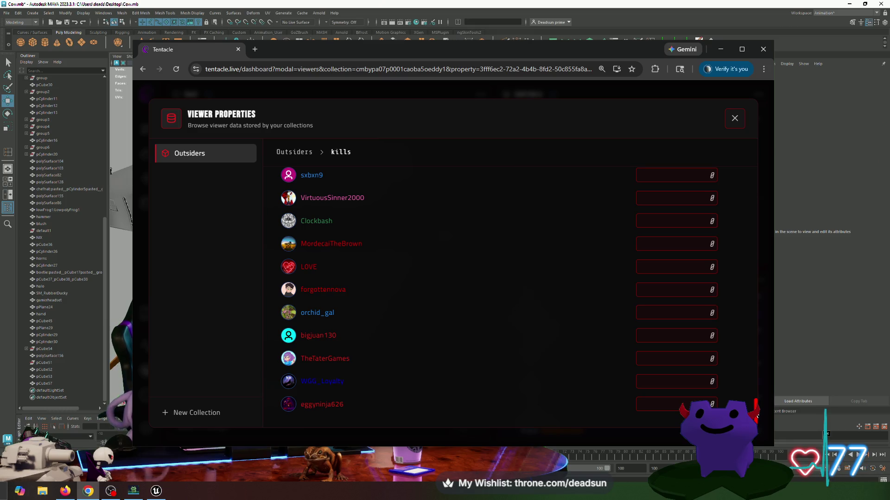
drag(755, 410, 778, 116)
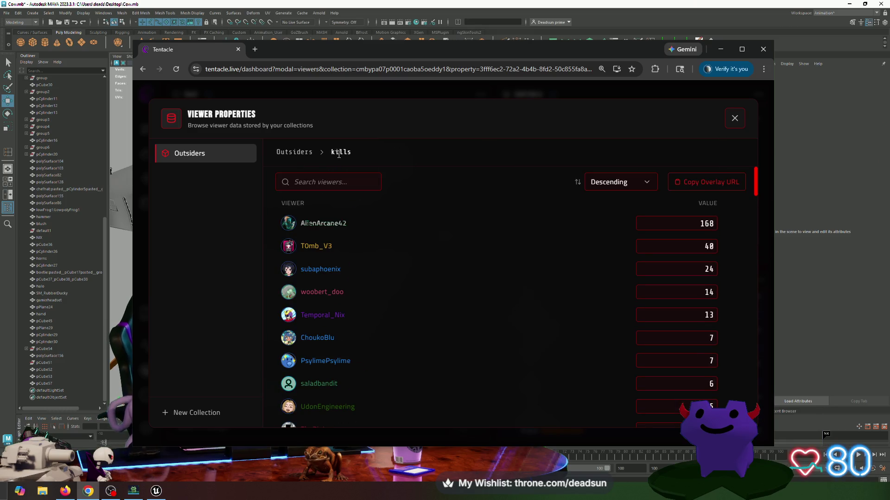
Review the shotsFired leaderboard, then open the spawns leaderboard.
click(180, 154)
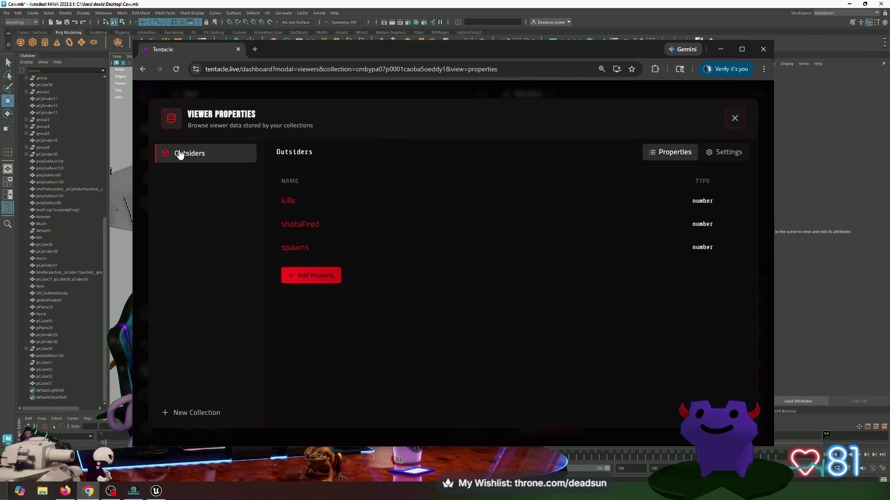
click(310, 229)
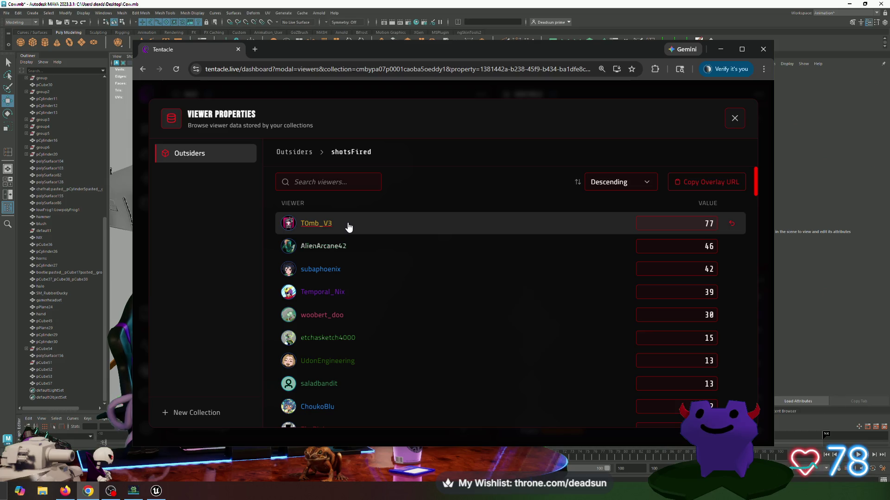
scroll(350, 227, down, 2)
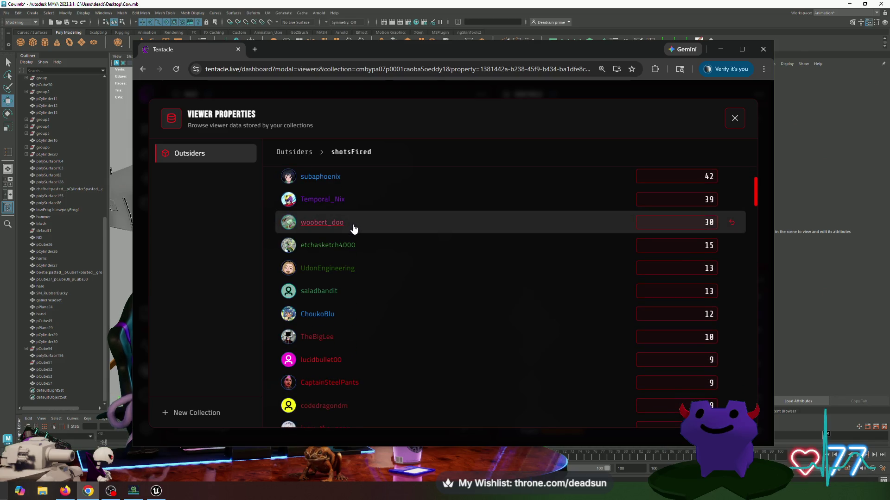
scroll(357, 232, down, 4)
scroll(357, 236, up, 6)
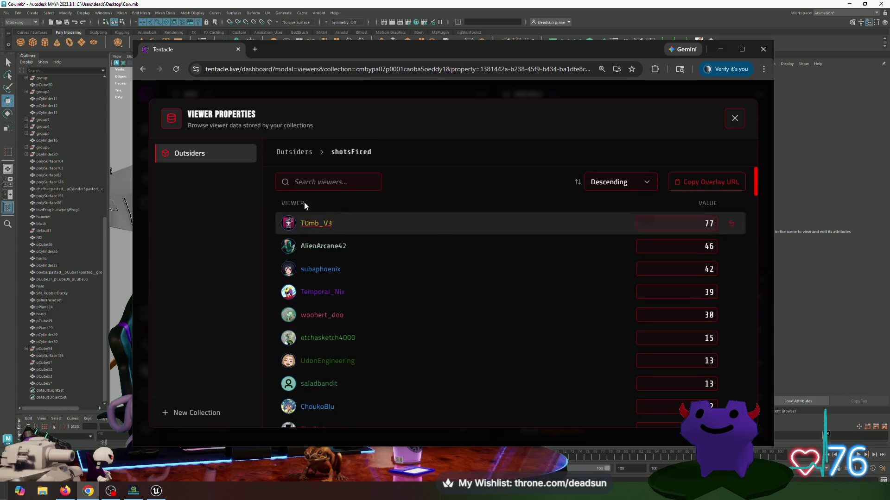
click(210, 159)
click(307, 247)
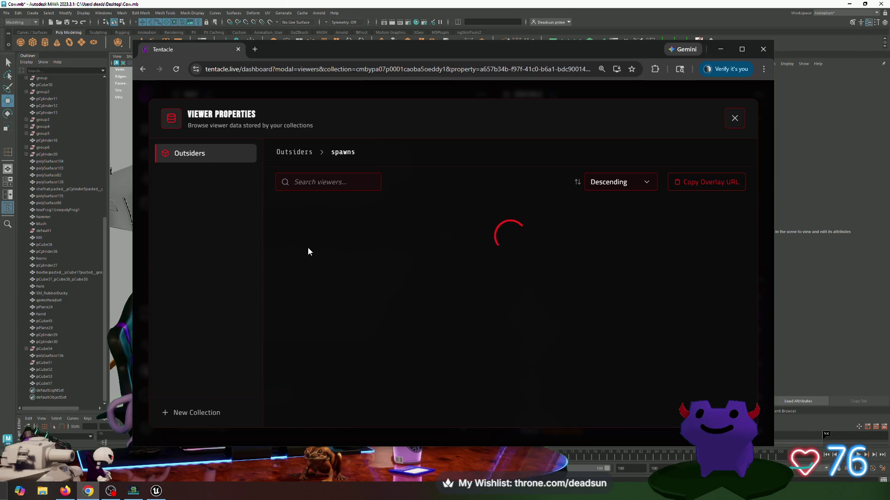